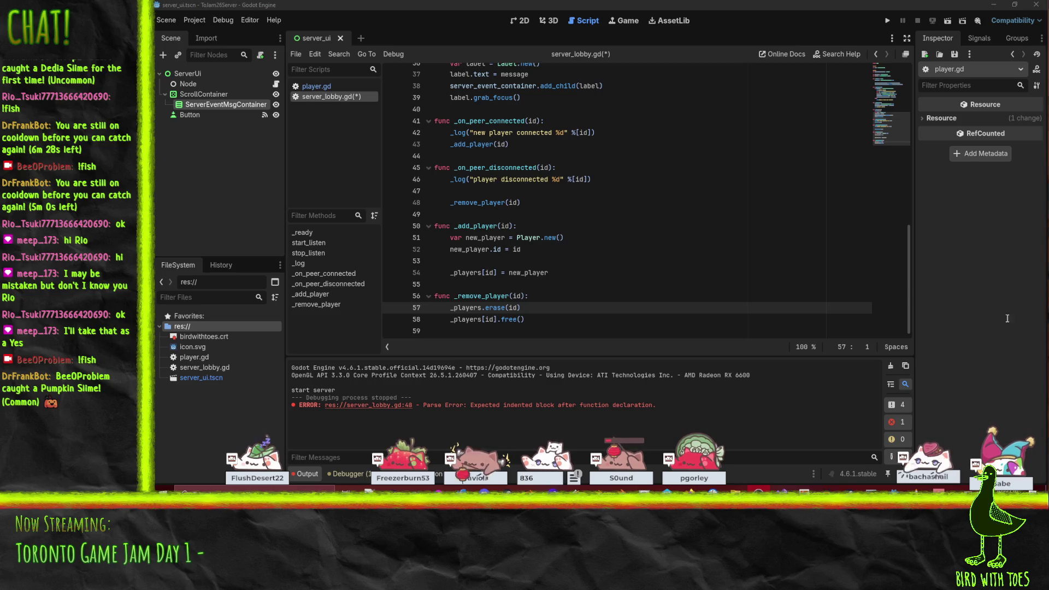
Review the _players dictionary, _remove_player and _add_player code in server_lobby.gd
left_click(625, 291)
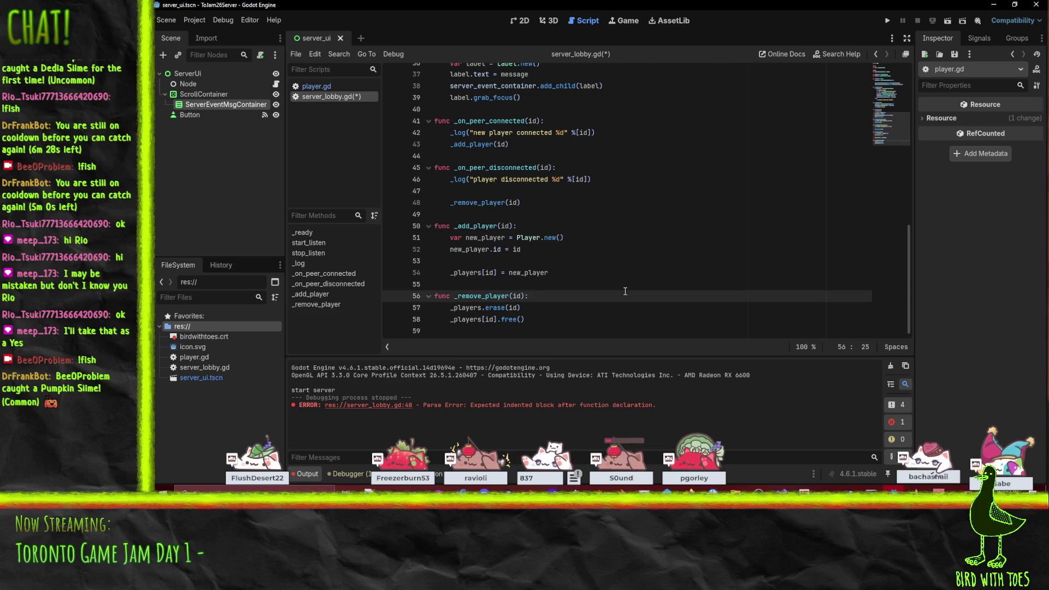
scroll(585, 287, "up", 12)
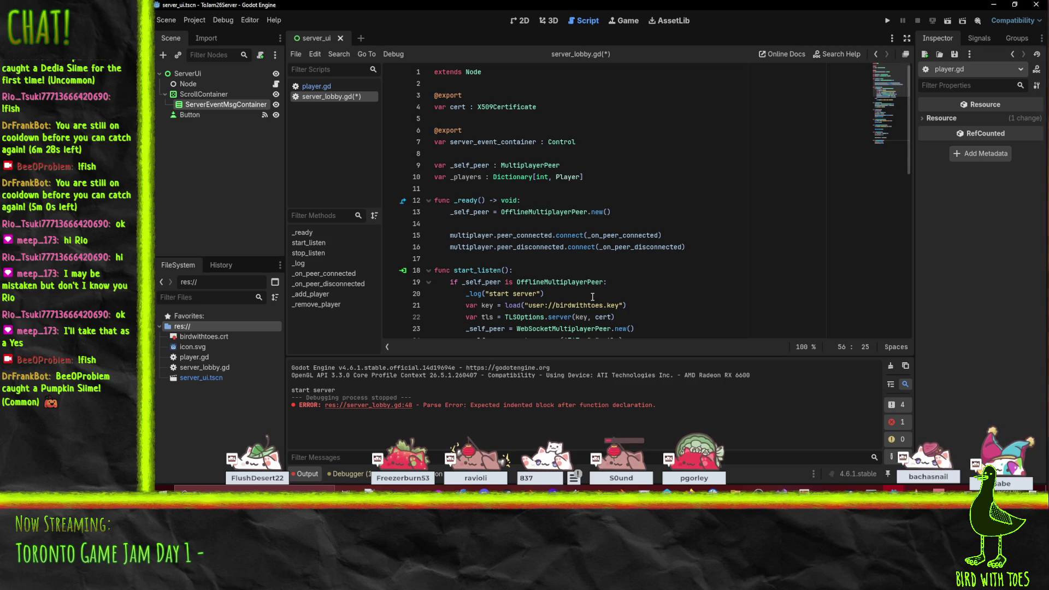
left_click(631, 177)
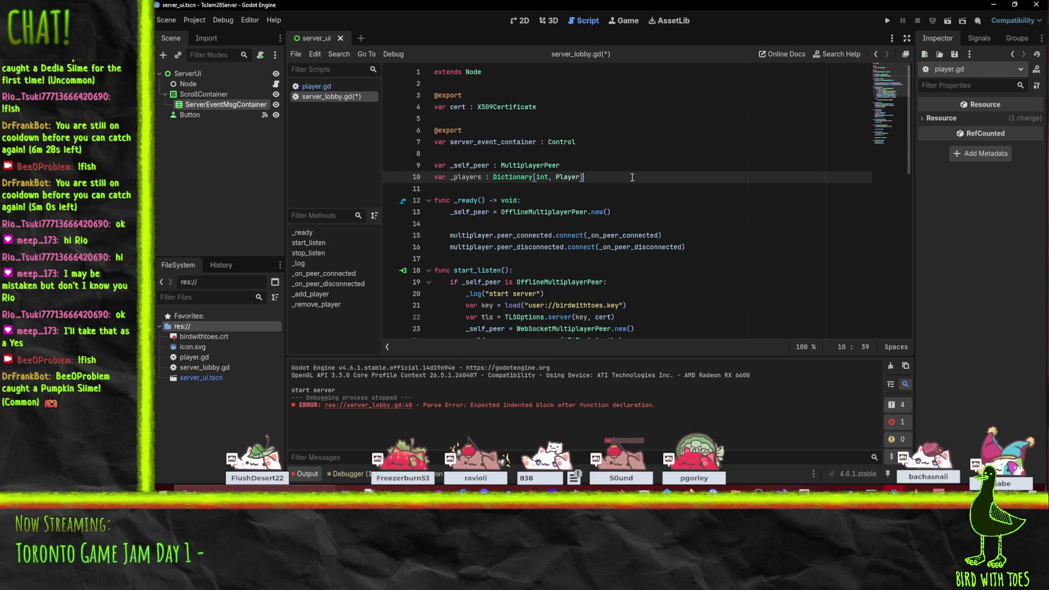
scroll(632, 177, "down", 8)
scroll(632, 177, "down", 4)
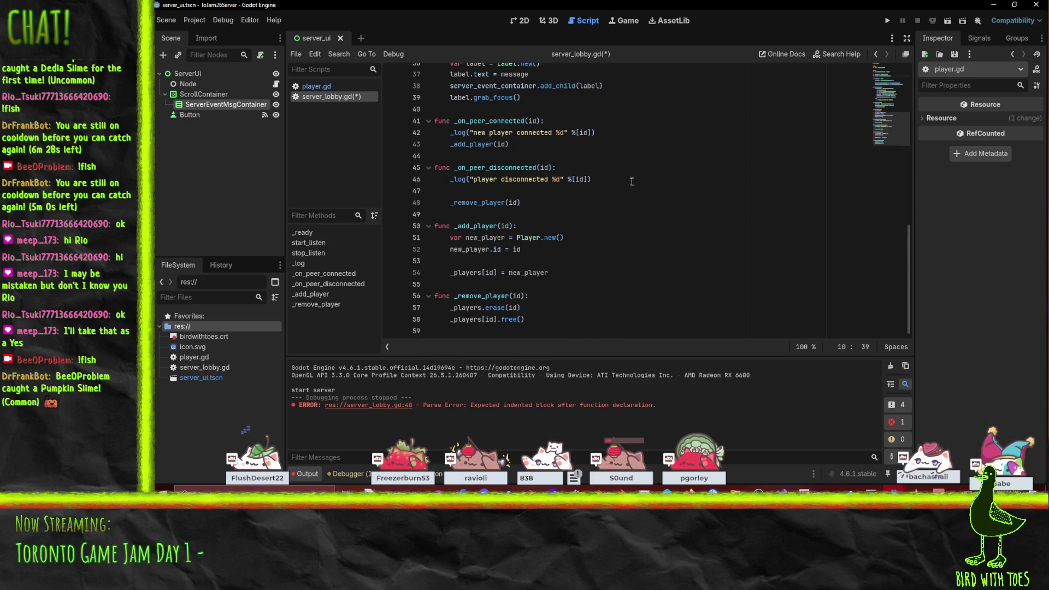
left_click(607, 260)
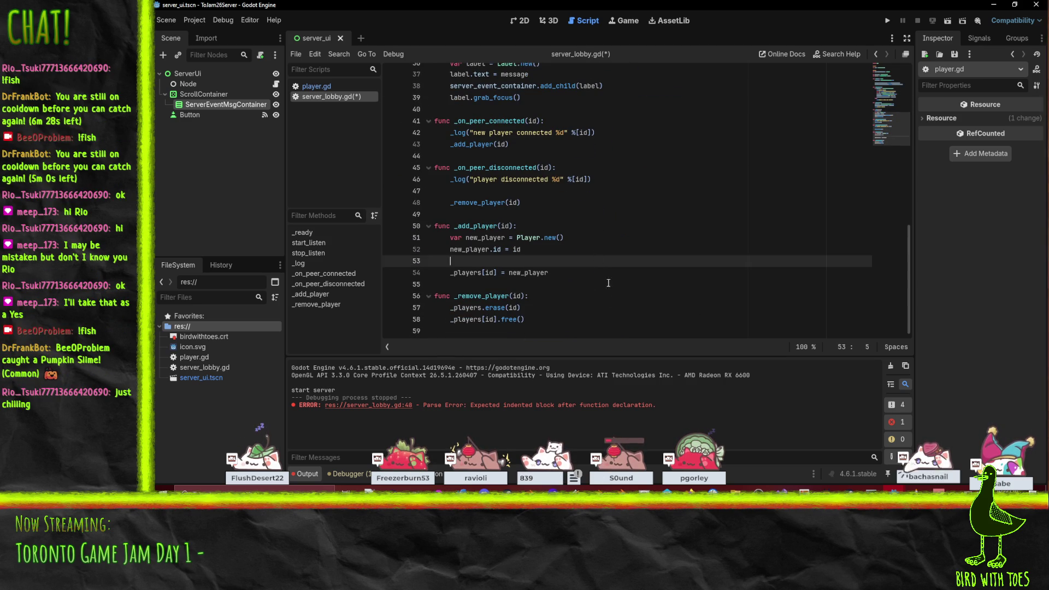
left_click(594, 295)
left_click(586, 271)
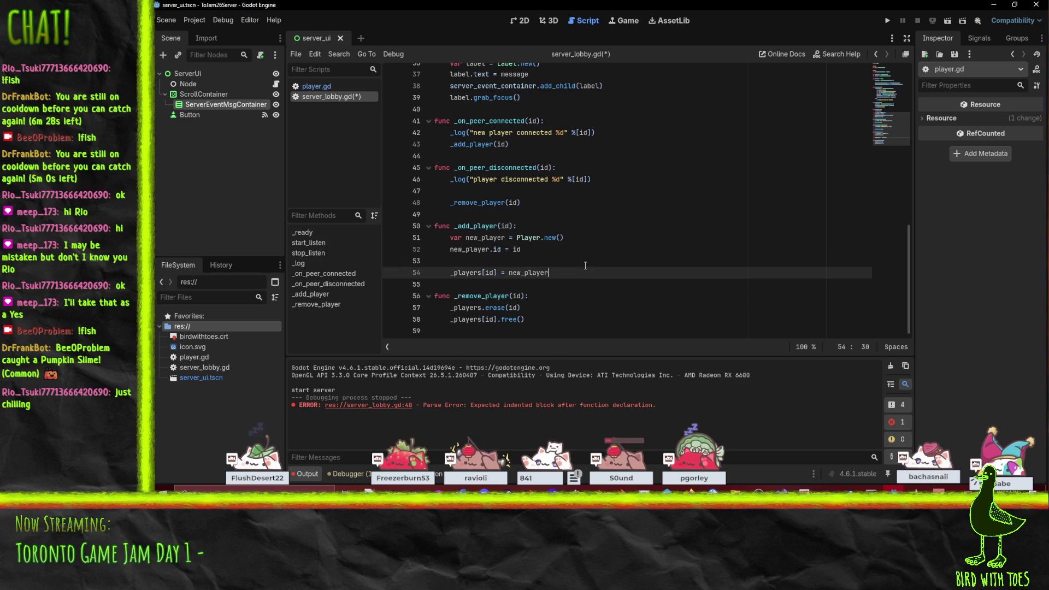
Search the web for 'godot rpc' in a new Firefox tab
mouse_move(690, 489)
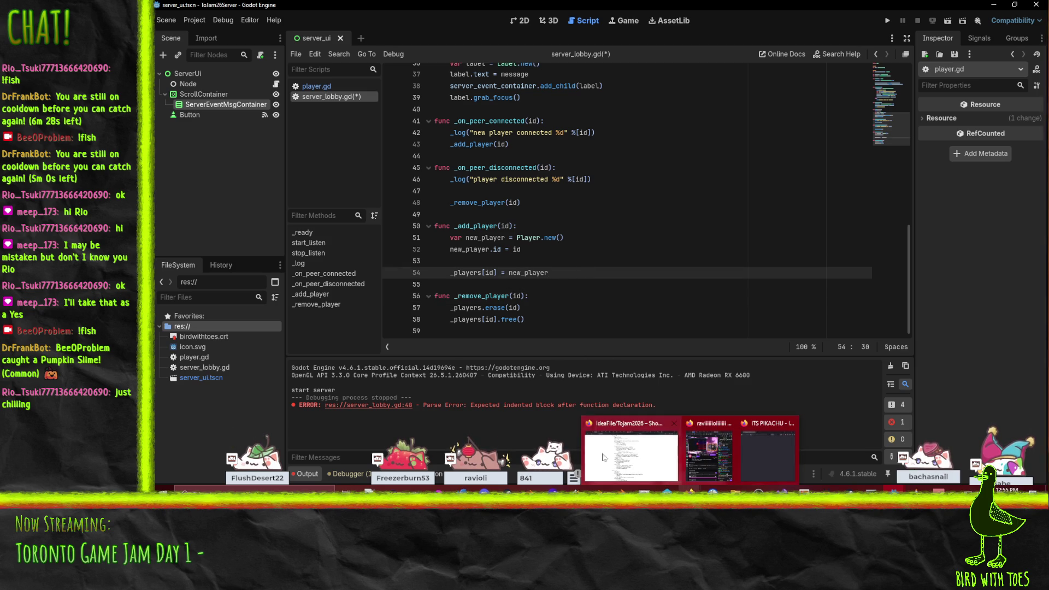
left_click(662, 453)
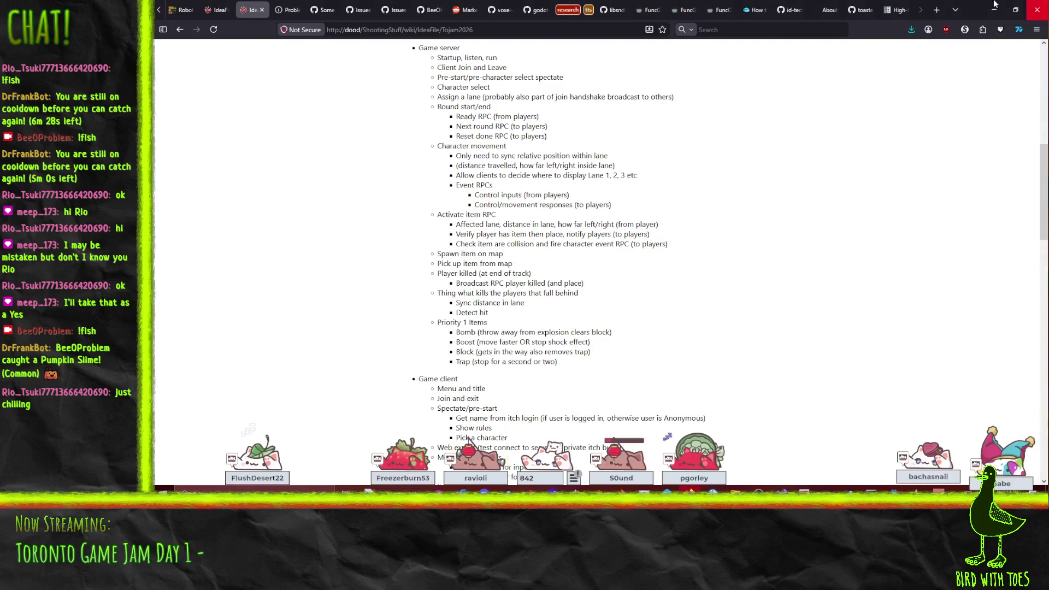
left_click(936, 9)
type("godot rpc")
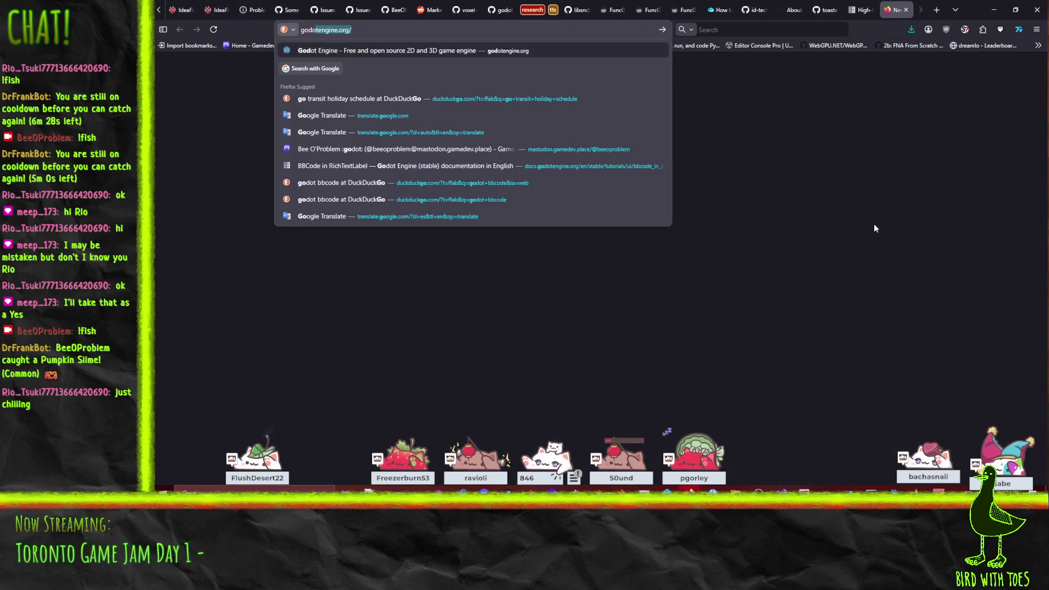
key("Return")
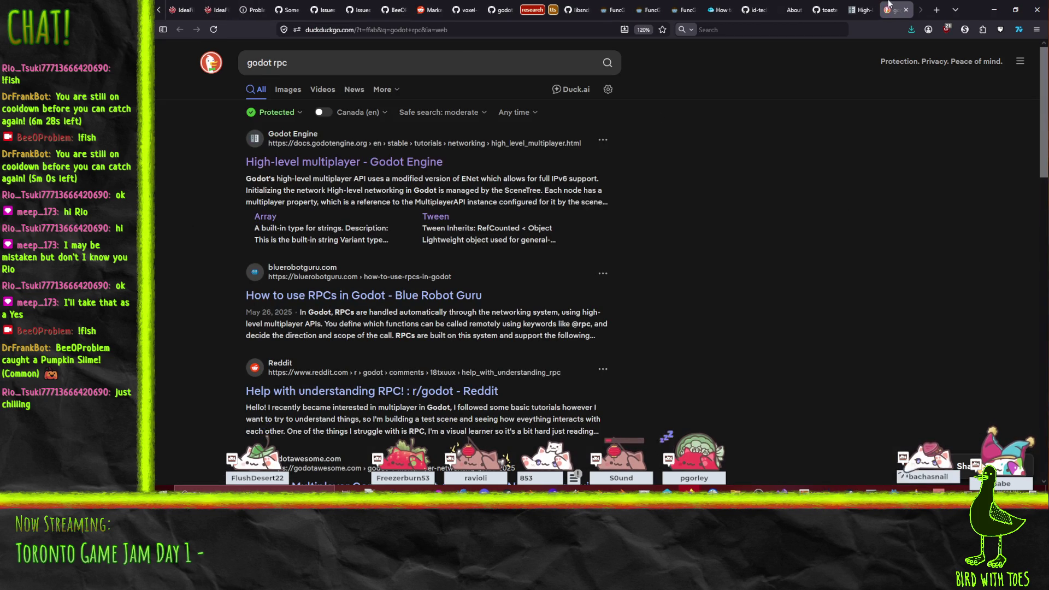
Read the RPC sections of the High-level multiplayer docs, then minimize Firefox to return to Godot
left_click(861, 10)
scroll(402, 205, "up", 5)
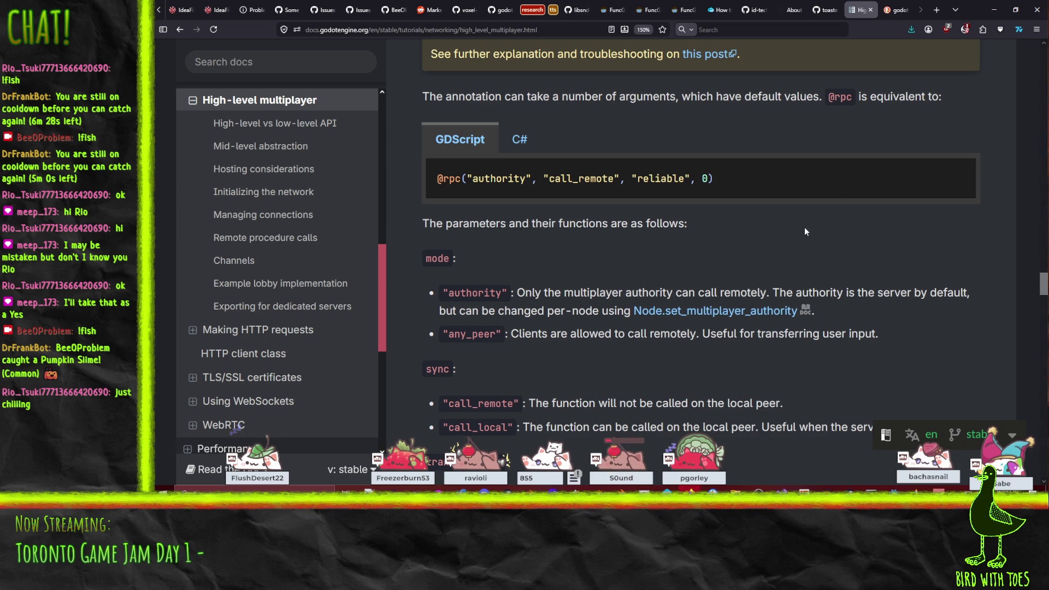
scroll(837, 268, "up", 10)
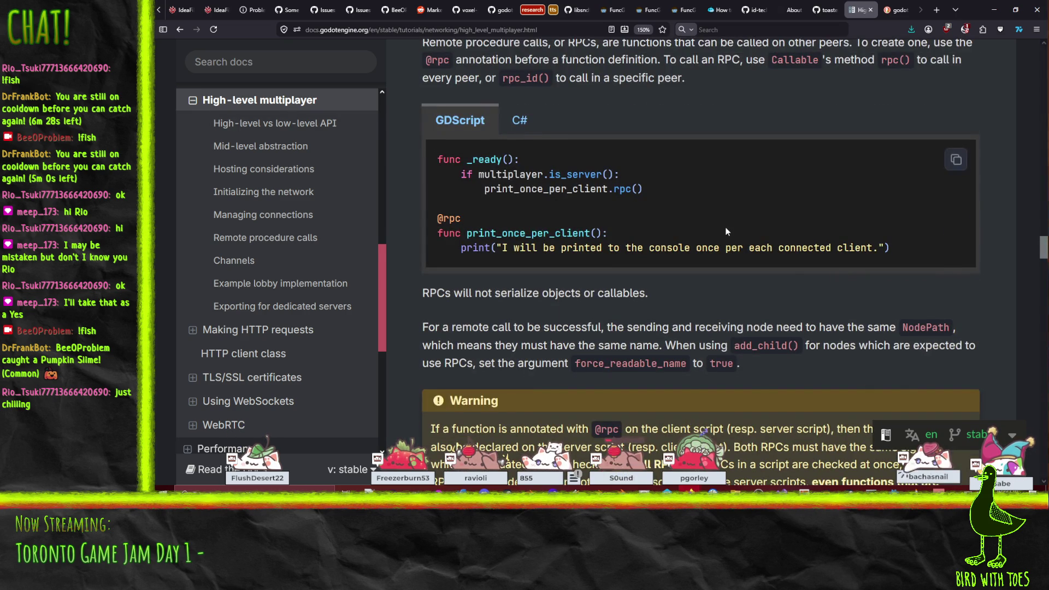
scroll(732, 227, "up", 6)
scroll(735, 227, "down", 5)
scroll(735, 227, "up", 6)
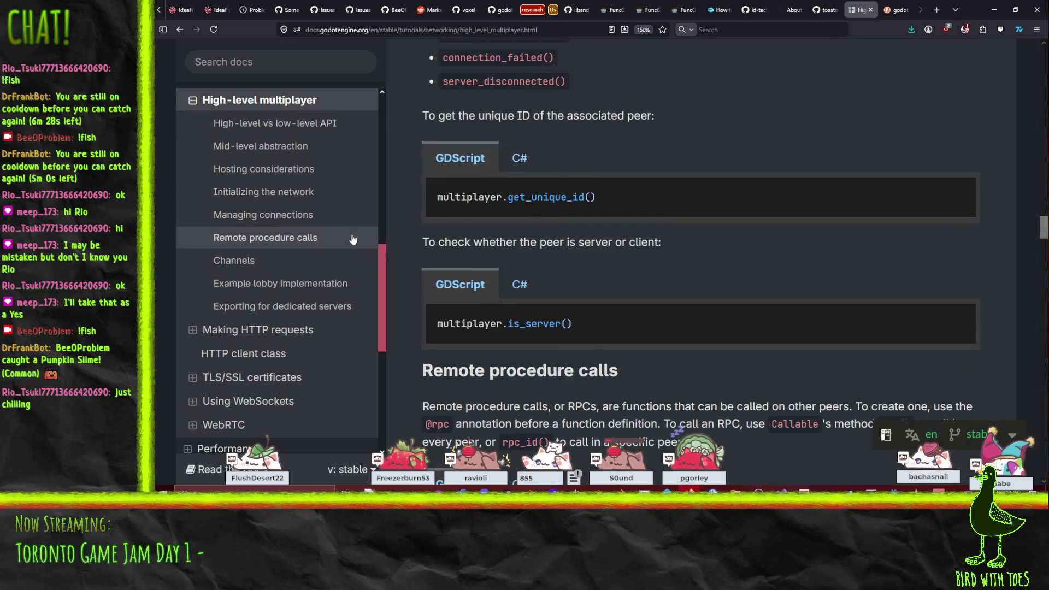
scroll(645, 288, "up", 5)
scroll(645, 288, "up", 5)
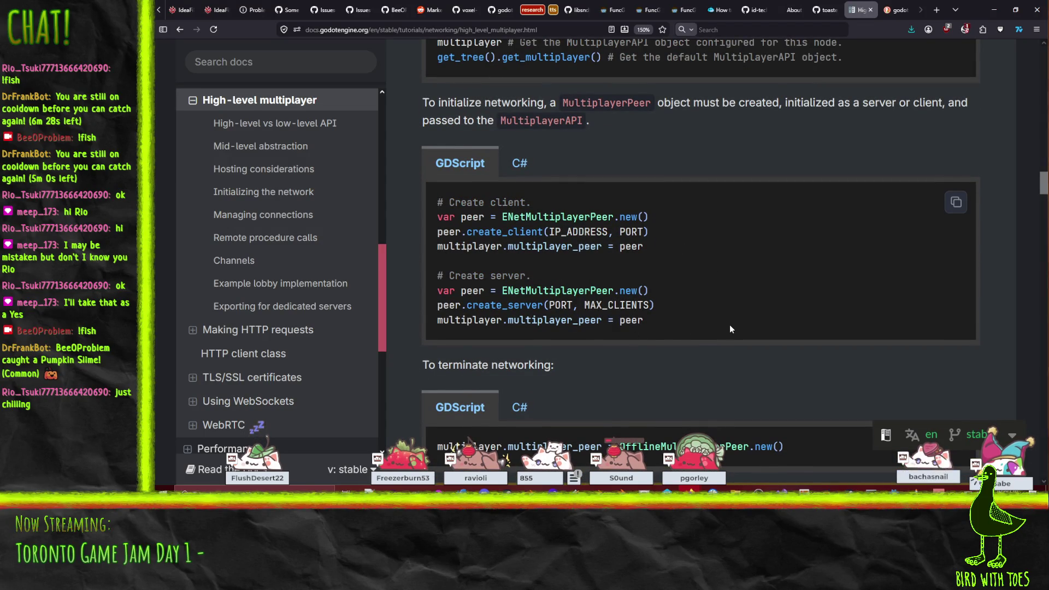
scroll(734, 327, "up", 1)
scroll(734, 328, "up", 3)
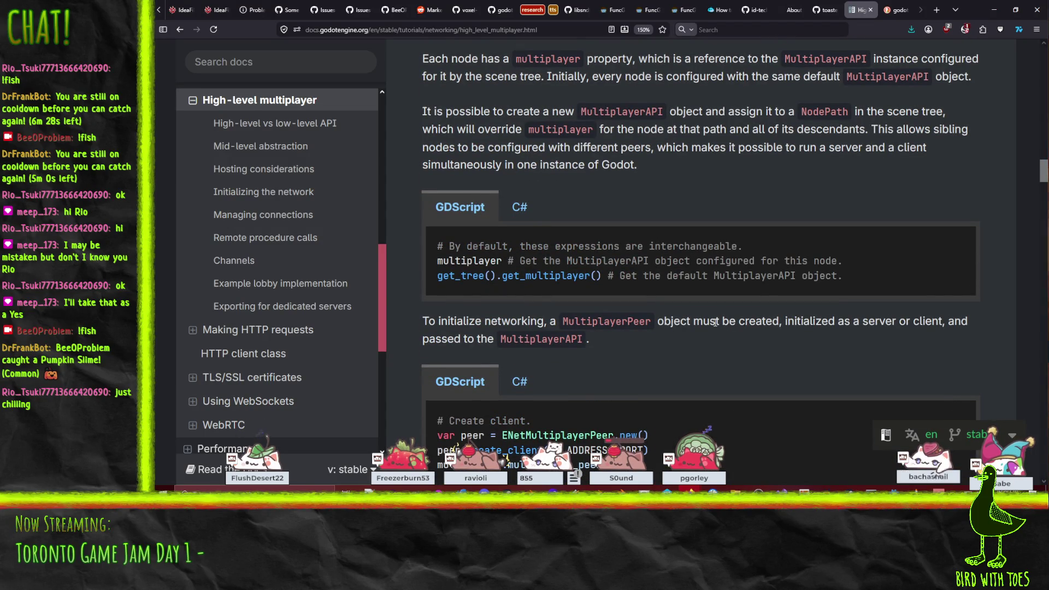
scroll(724, 326, "up", 5)
scroll(654, 306, "up", 9)
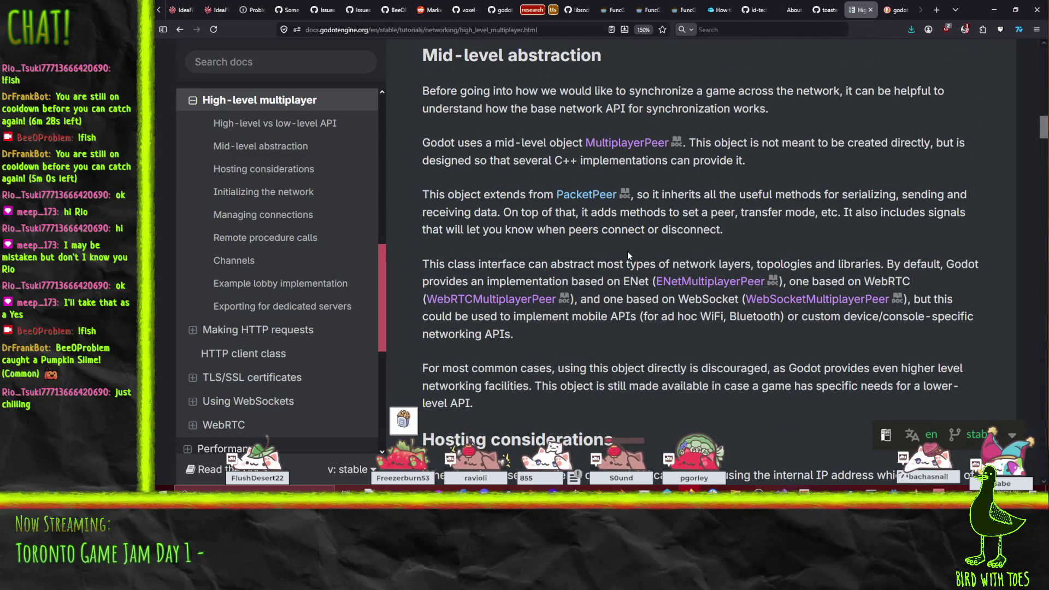
scroll(502, 245, "up", 15)
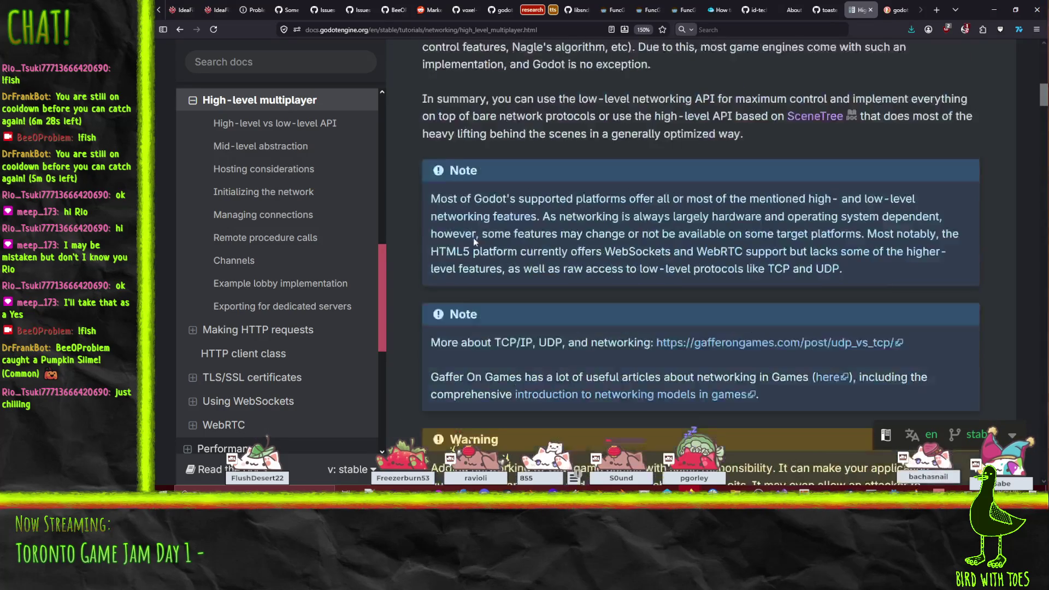
scroll(477, 245, "up", 3)
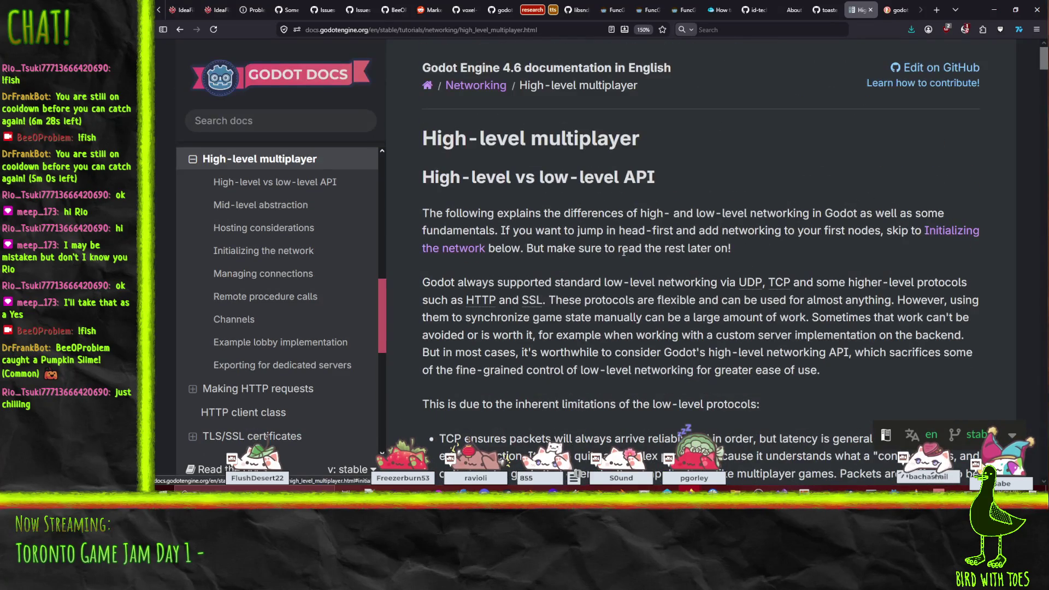
scroll(654, 198, "down", 15)
scroll(655, 202, "down", 10)
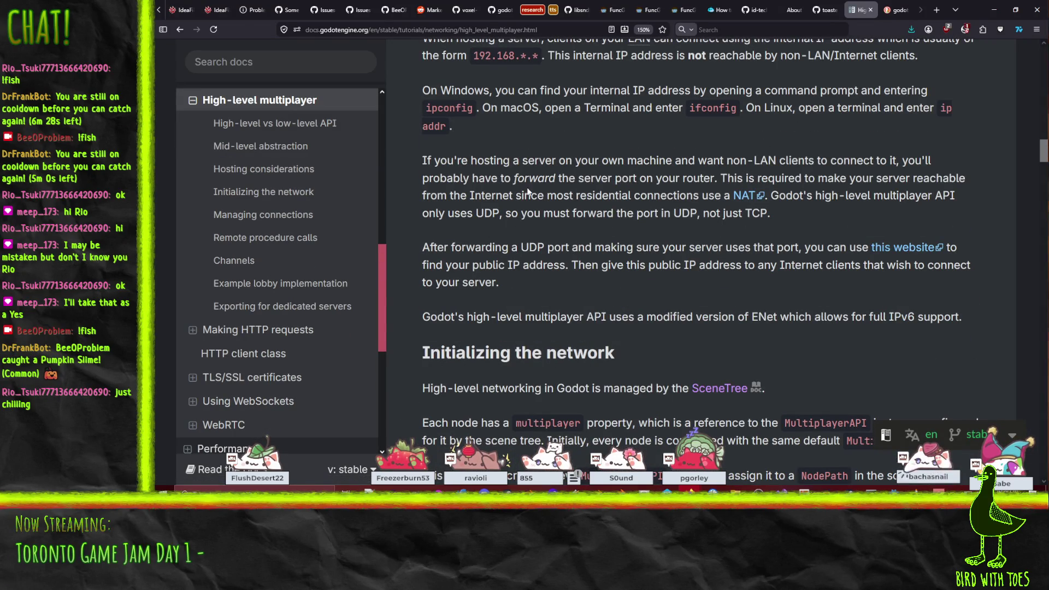
scroll(601, 203, "down", 10)
scroll(578, 206, "down", 1)
scroll(644, 204, "up", 3)
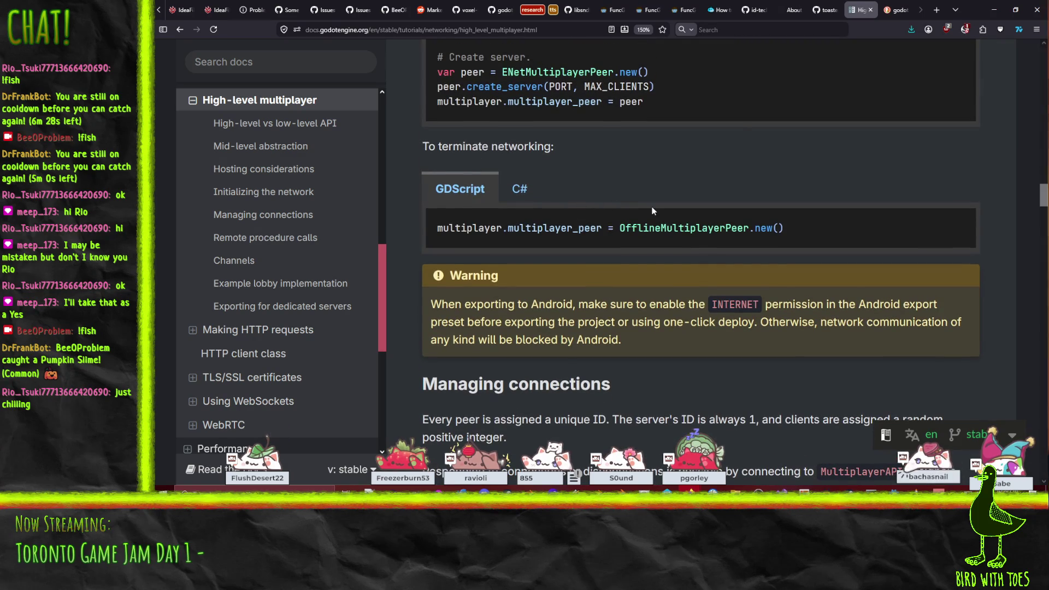
scroll(651, 177, "down", 2)
scroll(651, 178, "down", 12)
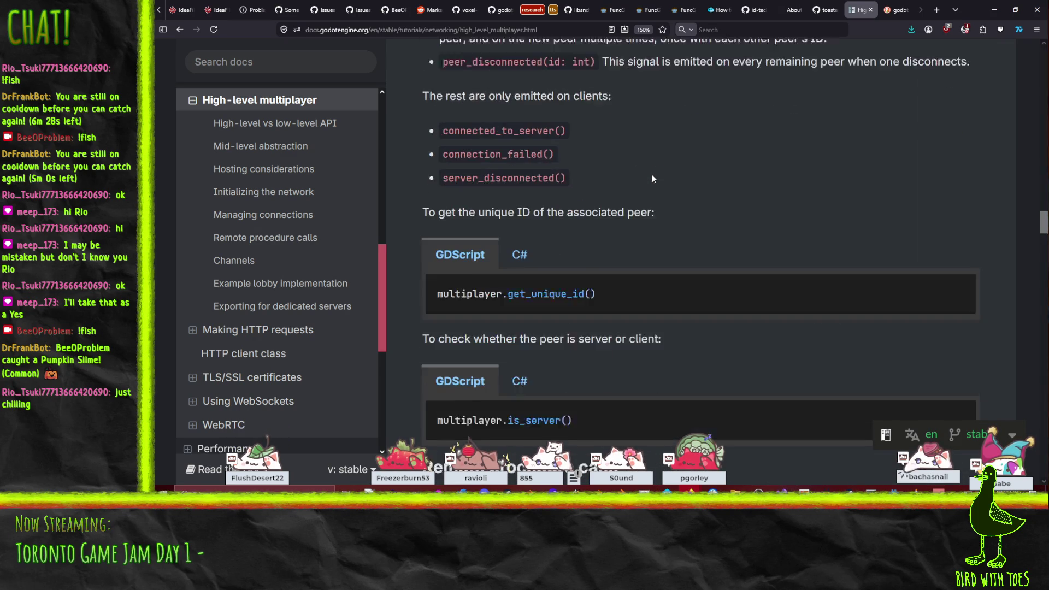
scroll(652, 175, "down", 3)
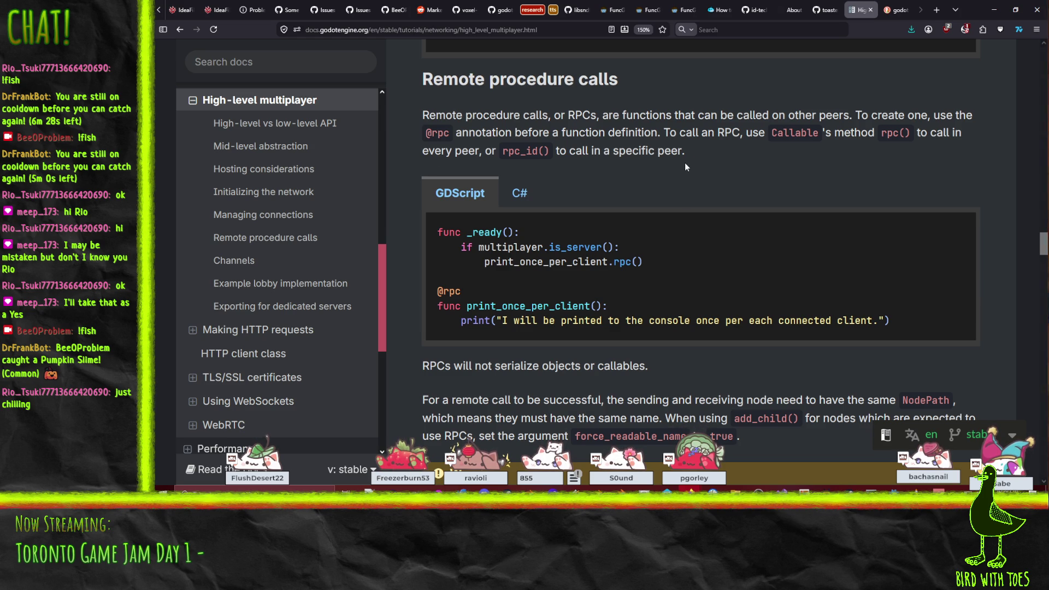
left_click(993, 10)
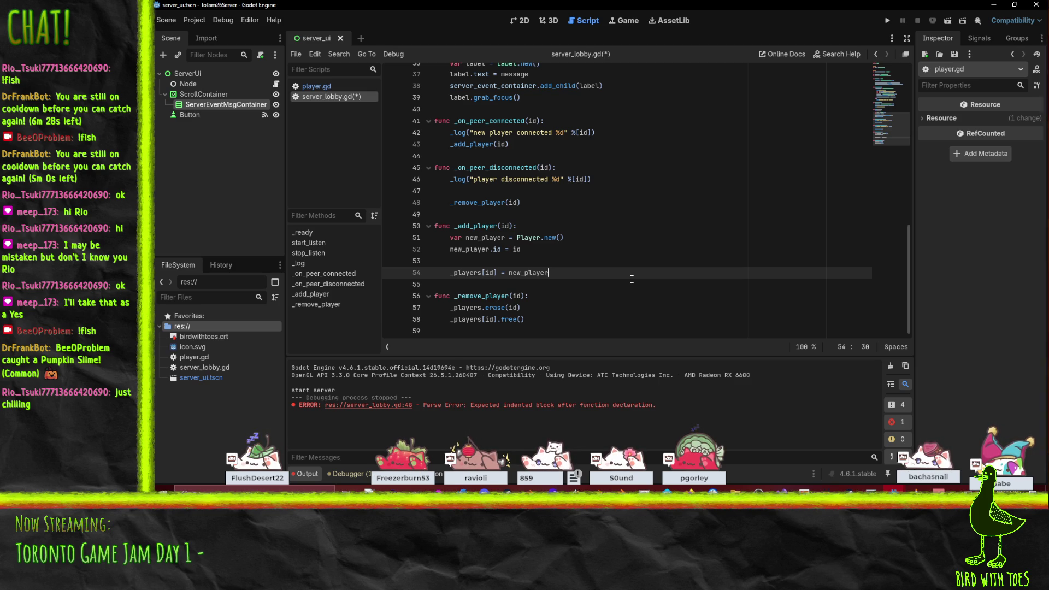
key("Return")
type("rp")
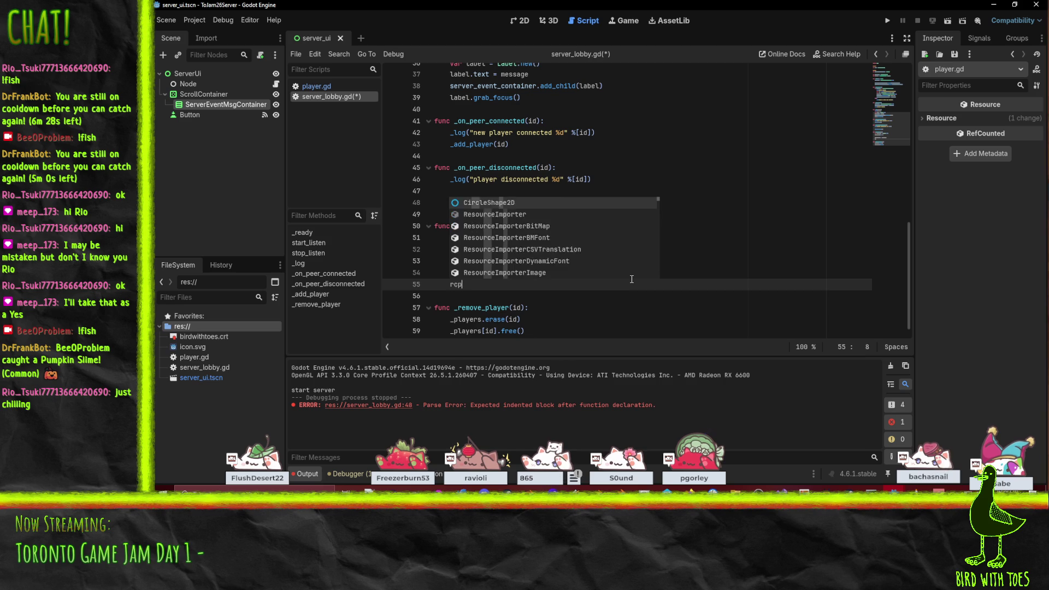
type("c_id(id")
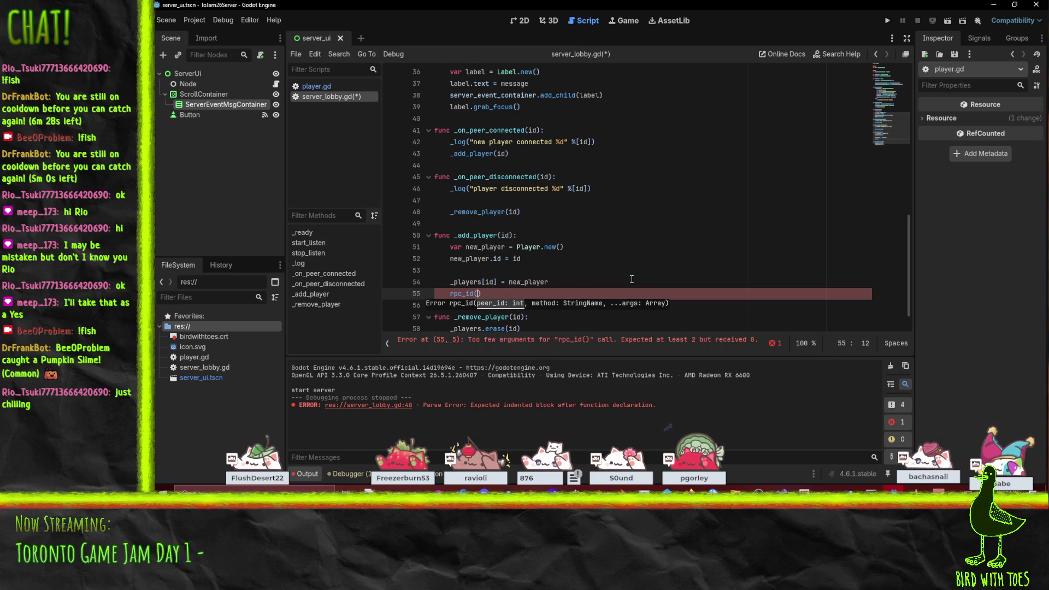
type(", \"enter_lobby")
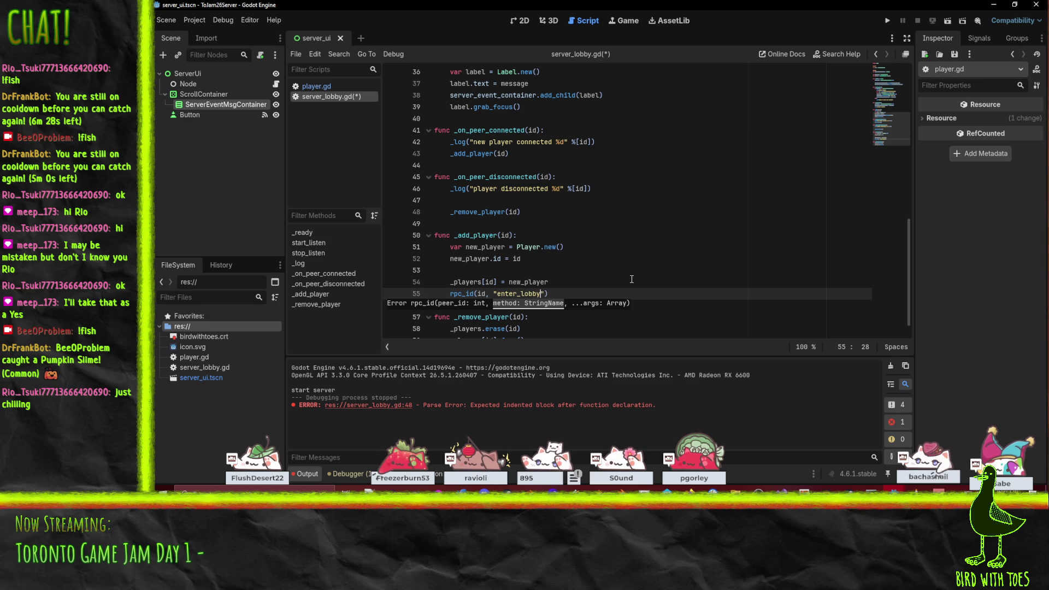
key("Home")
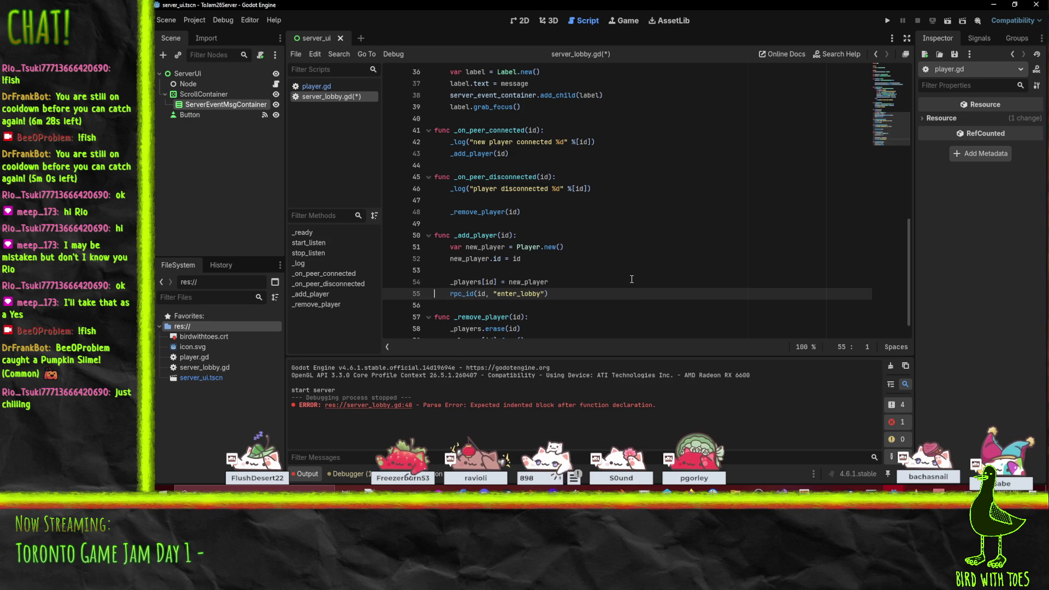
scroll(631, 279, "down", 1)
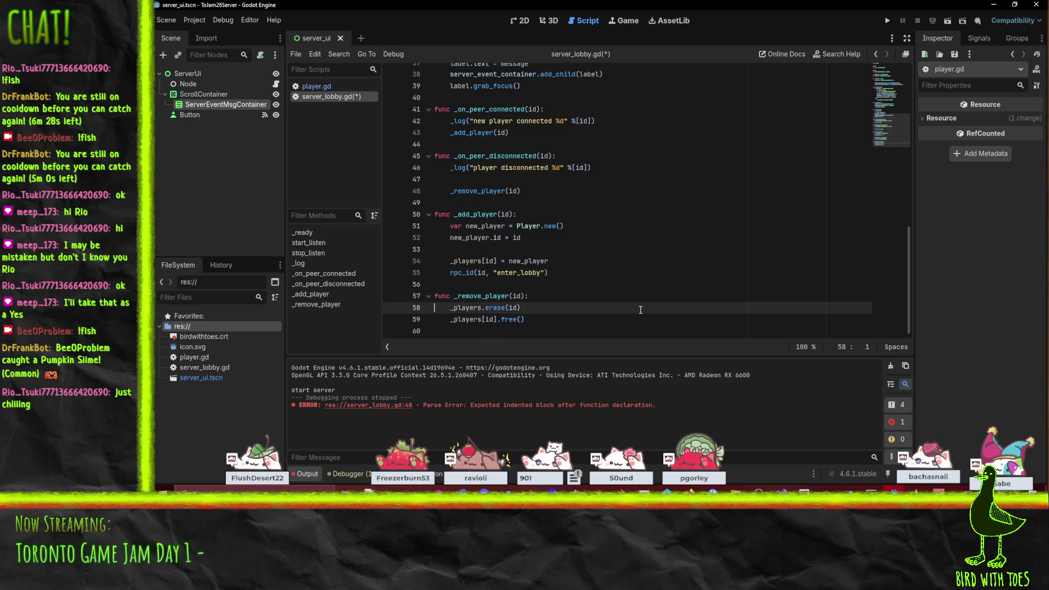
key("ctrl+s")
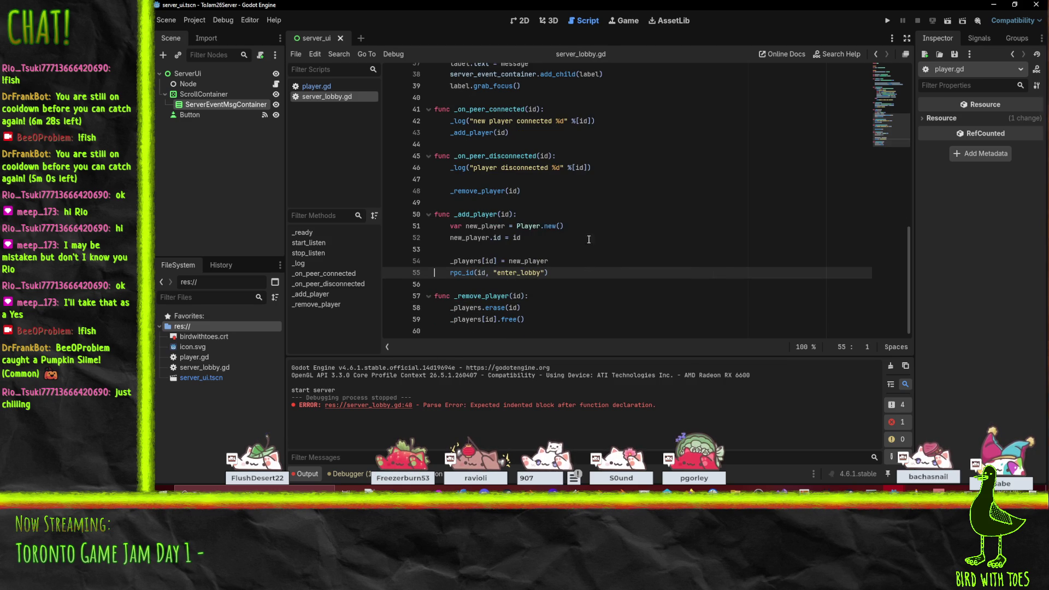
left_click(604, 309)
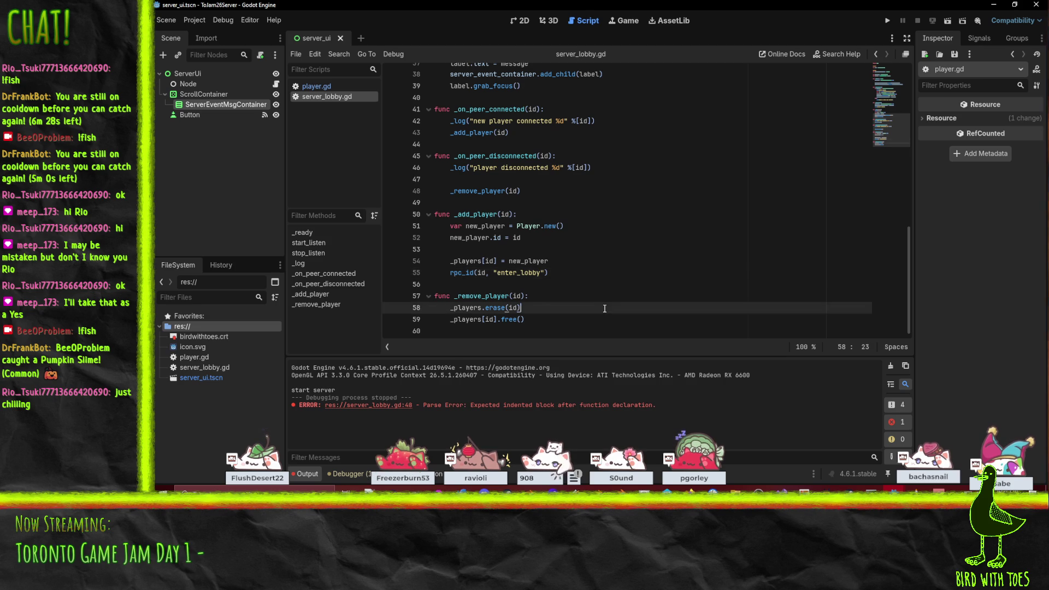
scroll(595, 273, "up", 3)
scroll(579, 225, "down", 3)
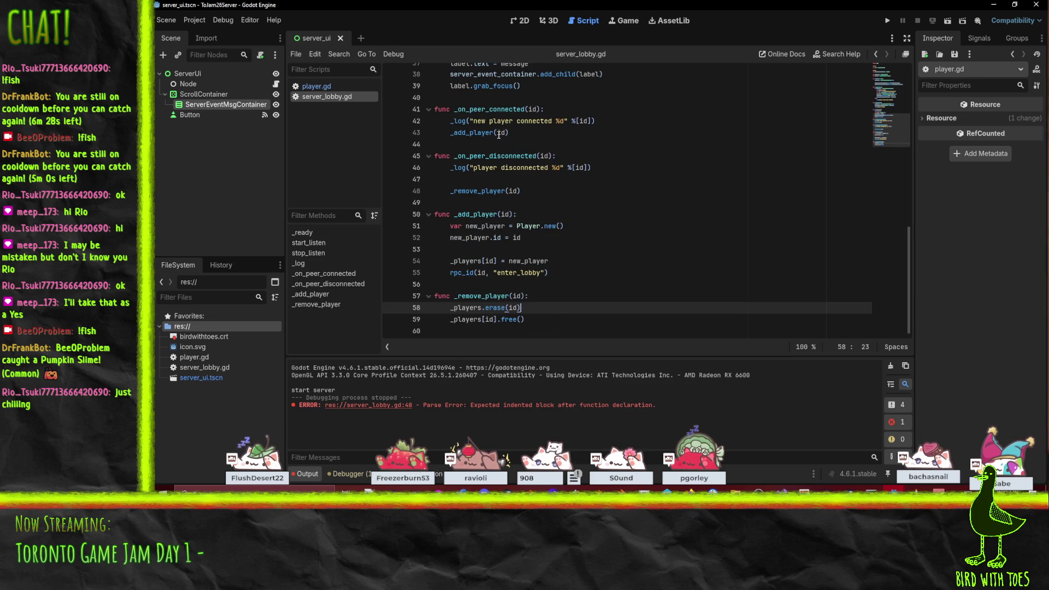
left_click(556, 272)
key("Return")
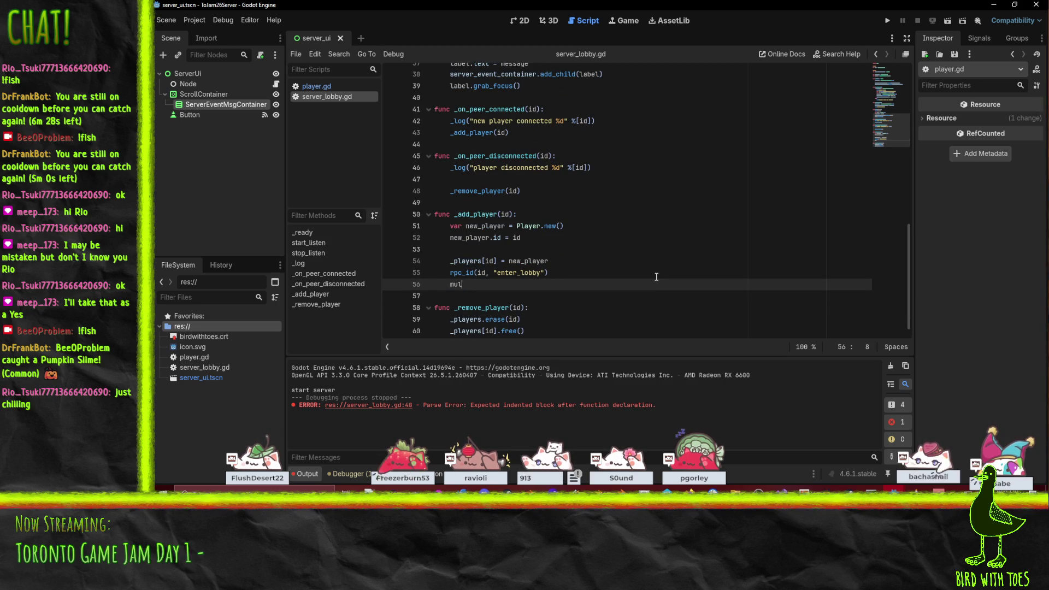
type("ayer.get_")
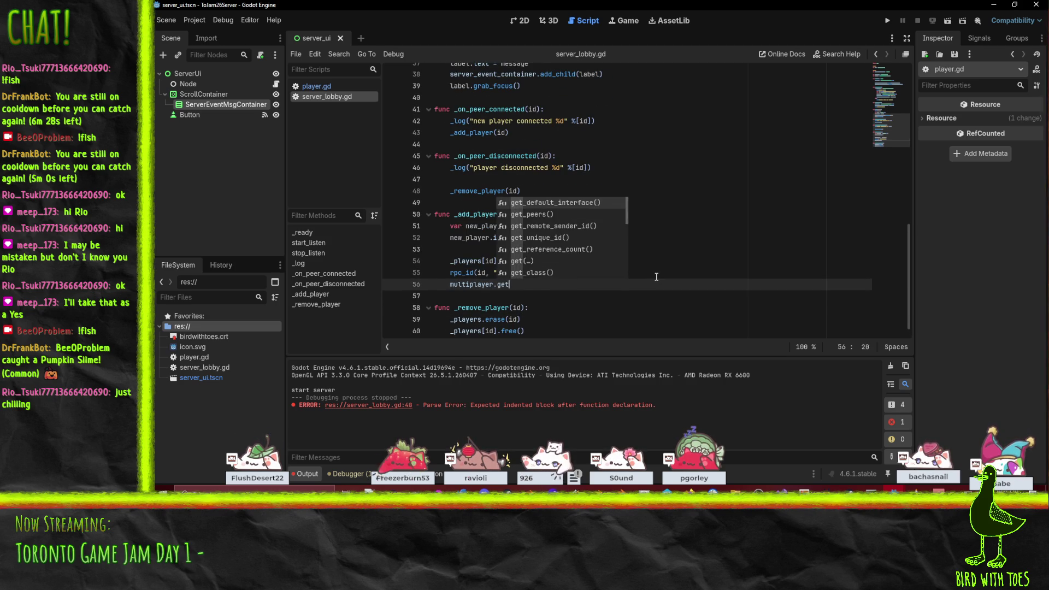
type("peerr")
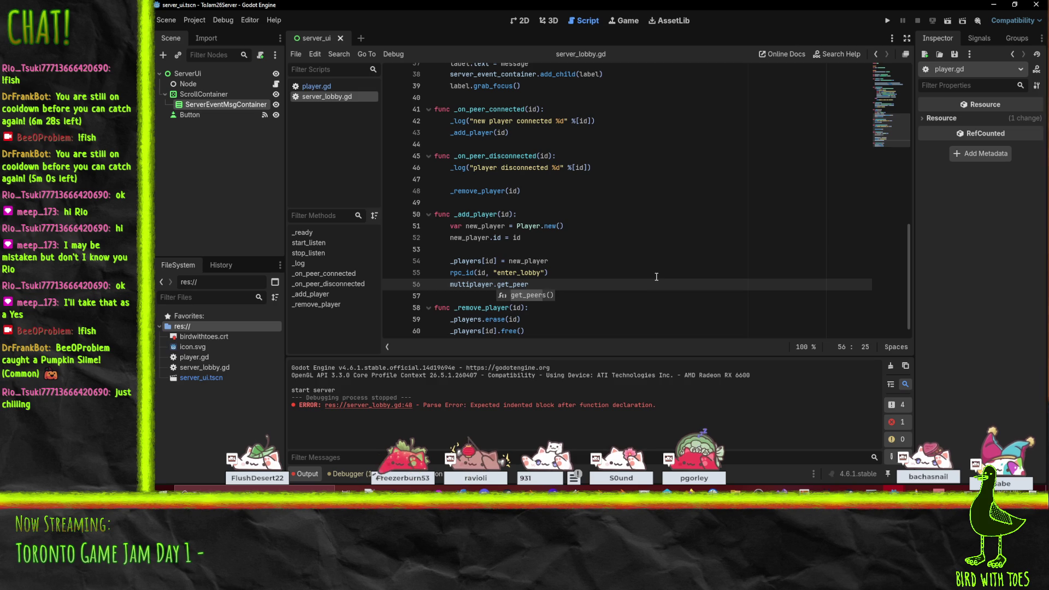
key("BackSpace")
type("s")
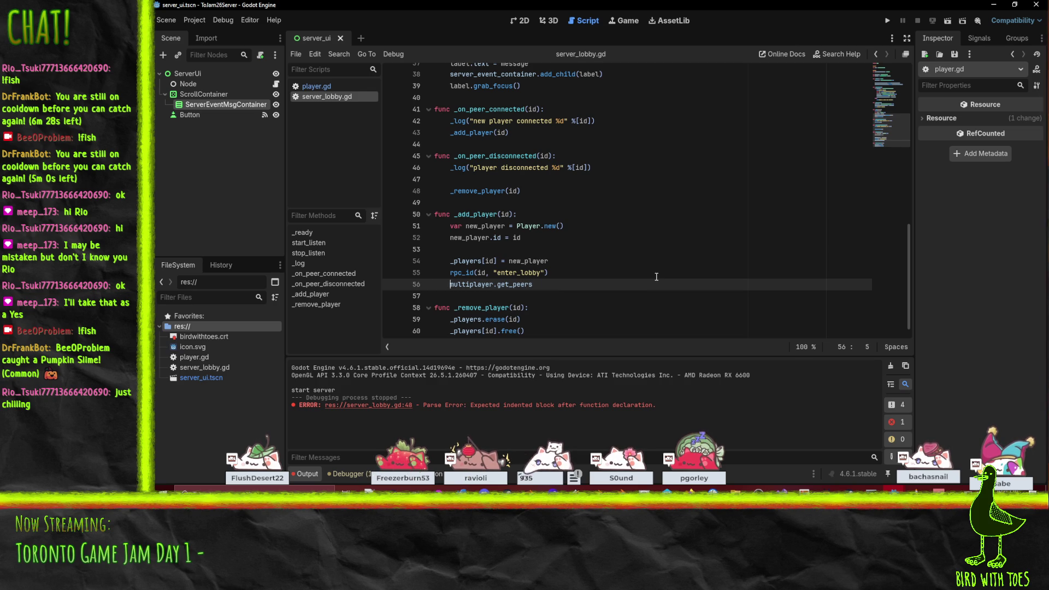
key("Home")
key("Home")
key("shift+Down")
key("BackSpace")
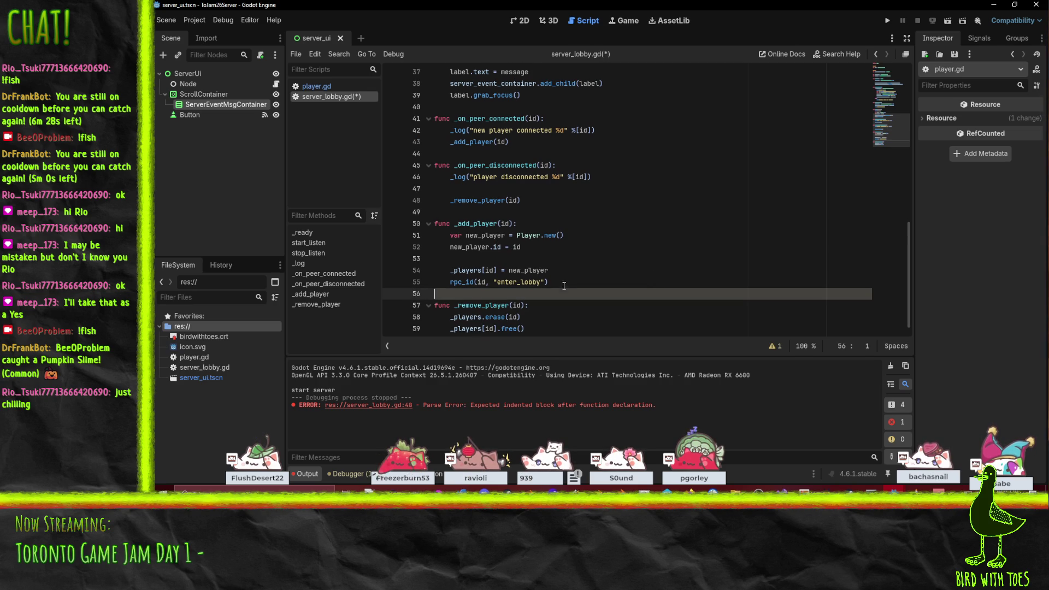
Look over the _remove_player and _add_player functions in server_lobby.gd
scroll(593, 258, "down", 1)
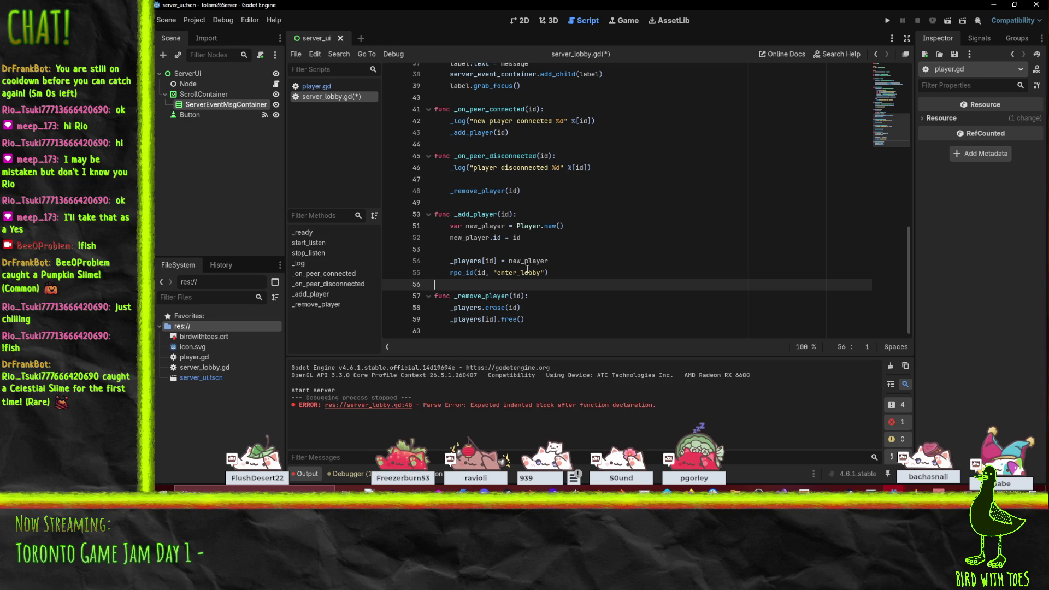
key("Up")
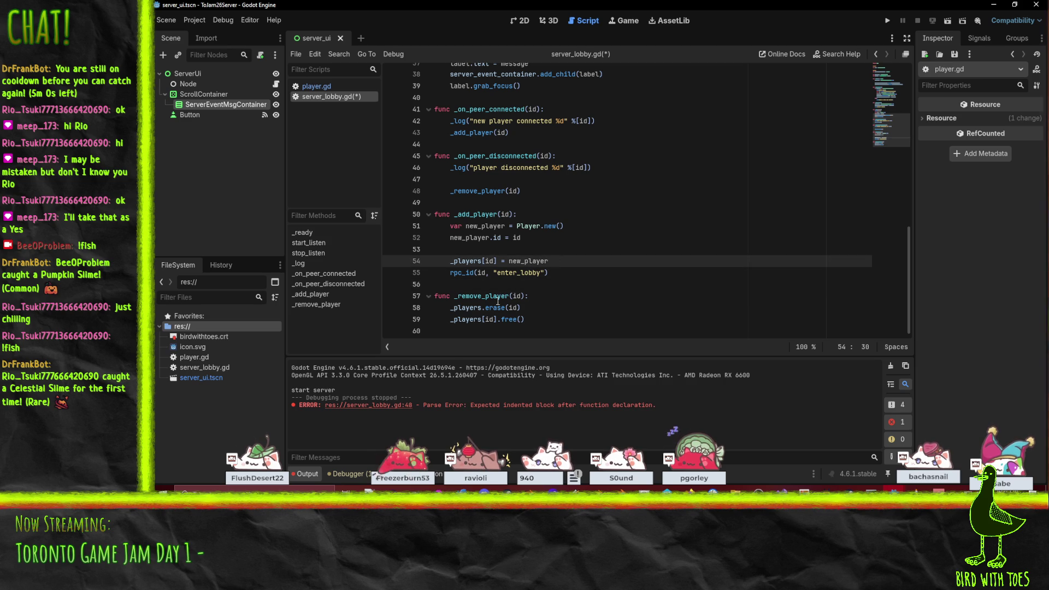
left_click(496, 296)
left_click(574, 203)
scroll(584, 246, "up", 1)
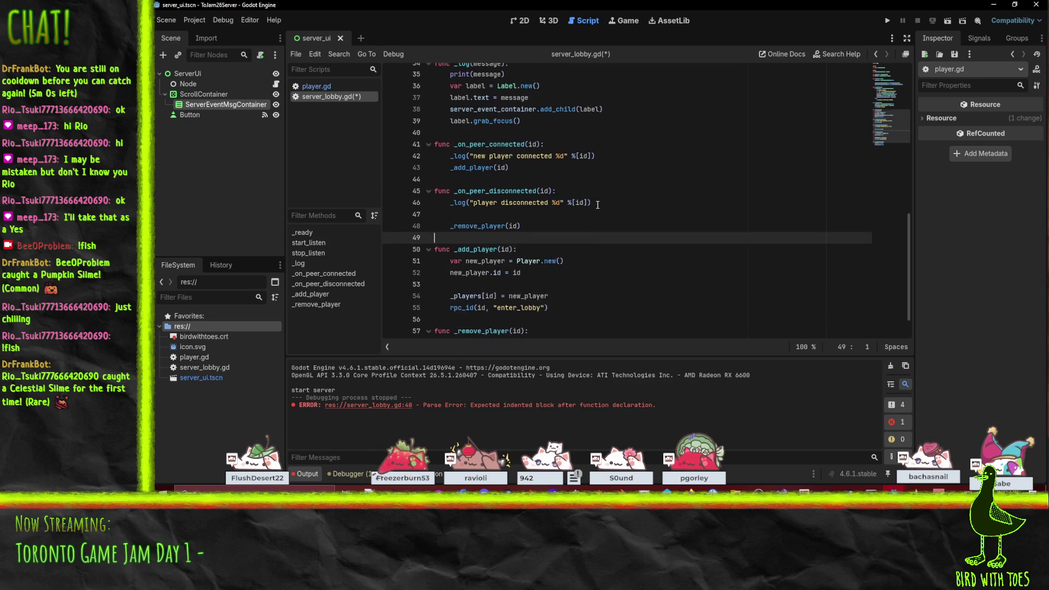
scroll(595, 284, "down", 1)
left_click(597, 296)
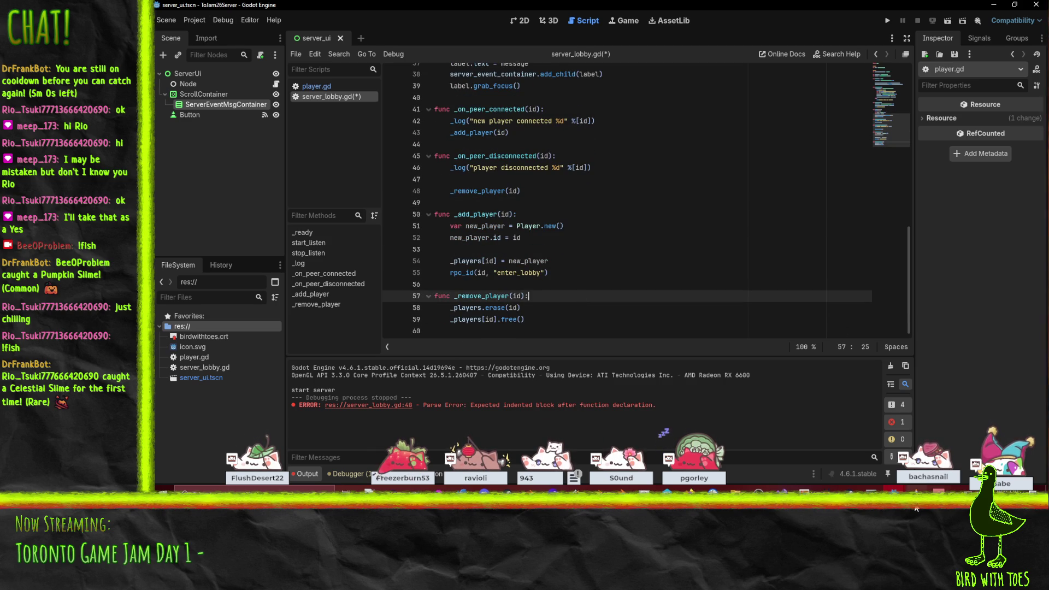
Open mp_connect_test.gd from the ToJam26 client project's FileSystem dock
left_click(841, 453)
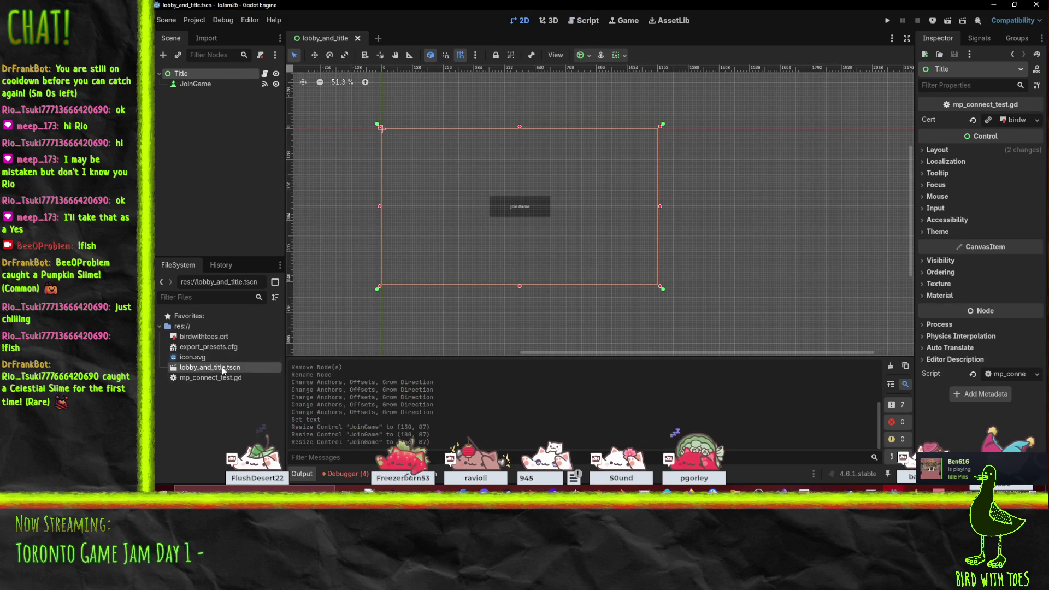
left_click(230, 378)
double_click(230, 378)
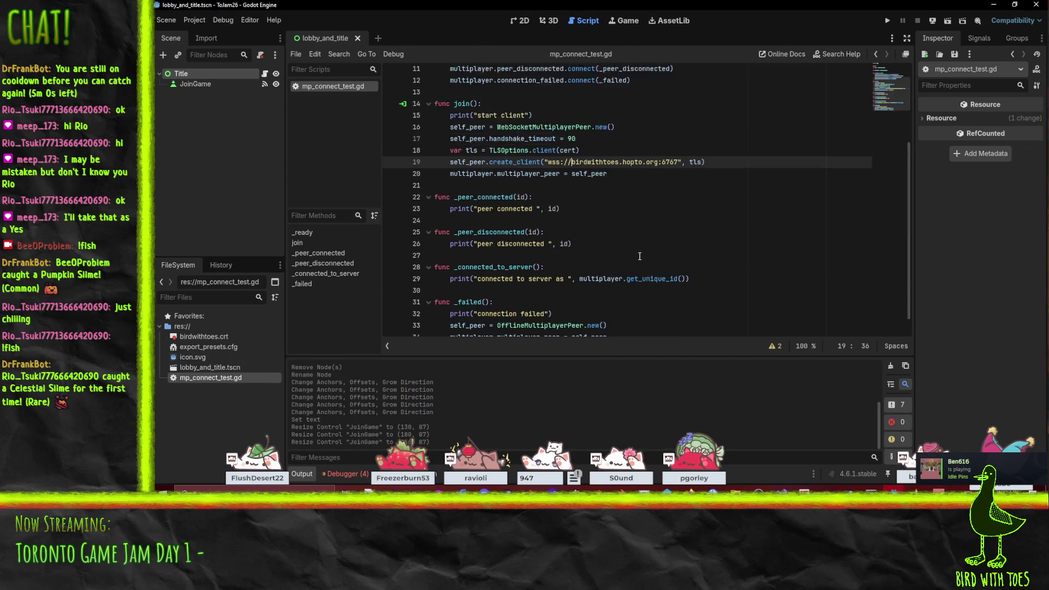
Rename mp_connect_test.gd to lobby.gd, then to lobby_client.gd
left_click(215, 378)
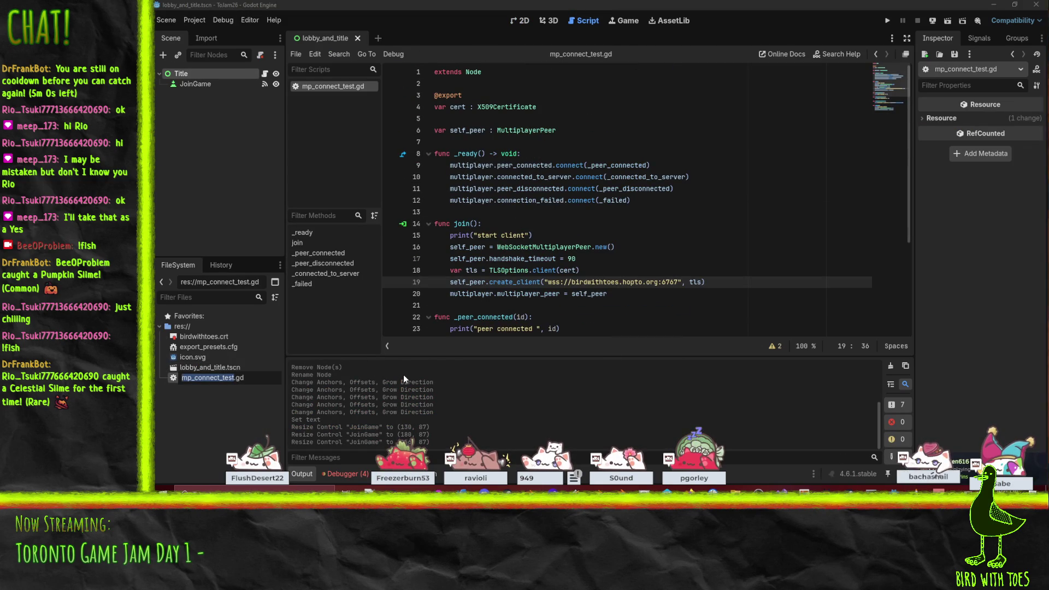
type("lo")
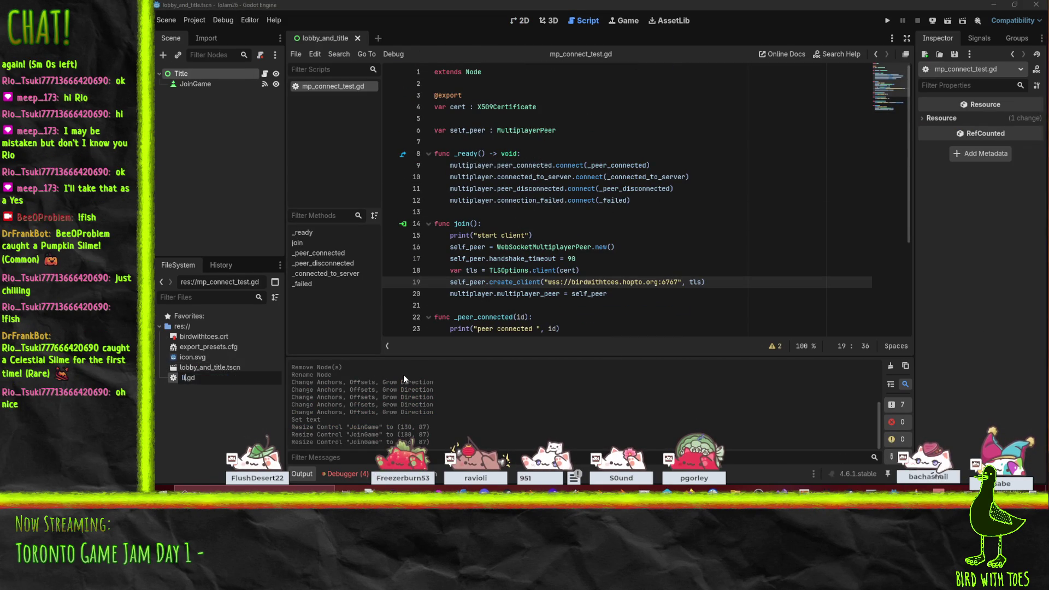
type("bby")
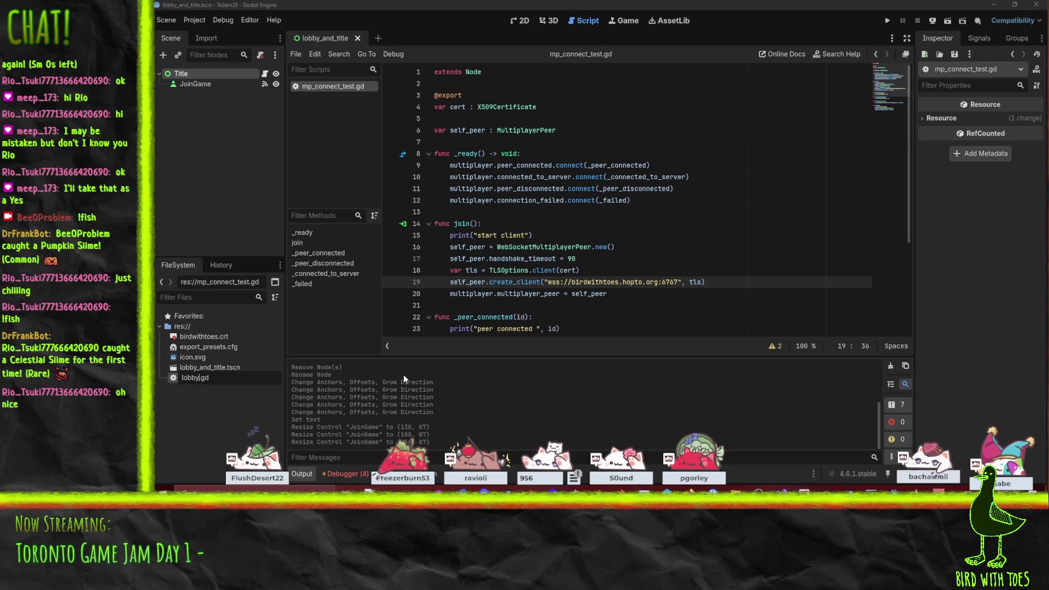
key("Return")
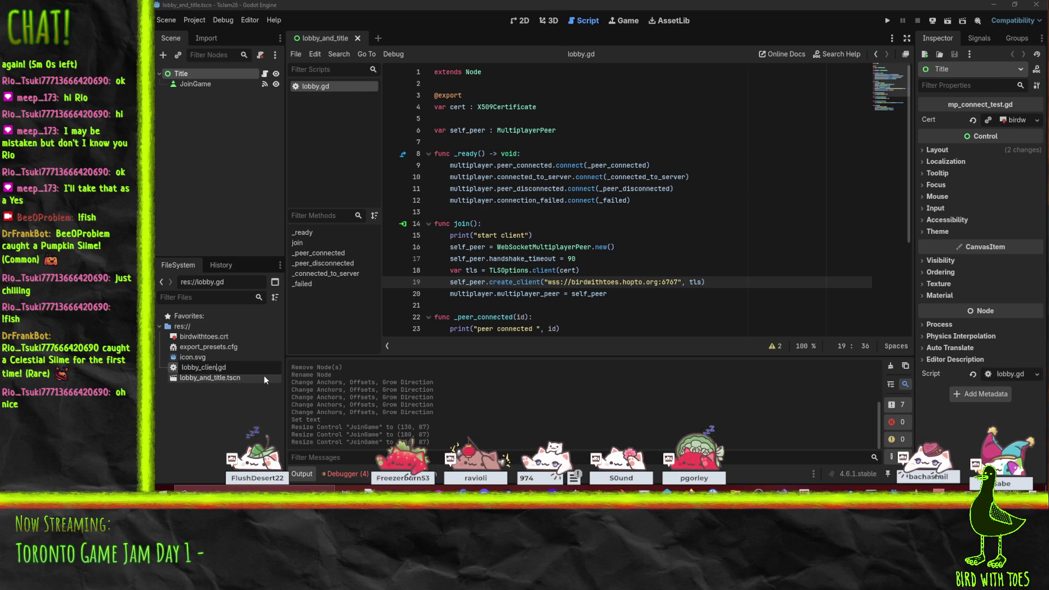
key("Return")
Add print("waiting for instruction") to _connected_to_server in lobby_client.gd
left_click(708, 199)
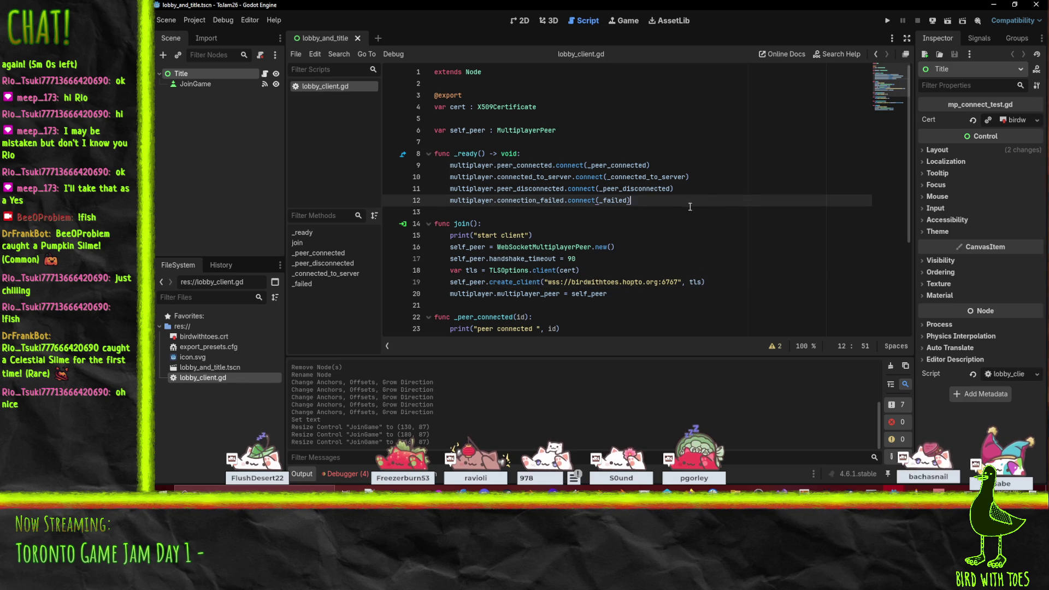
scroll(610, 228, "down", 3)
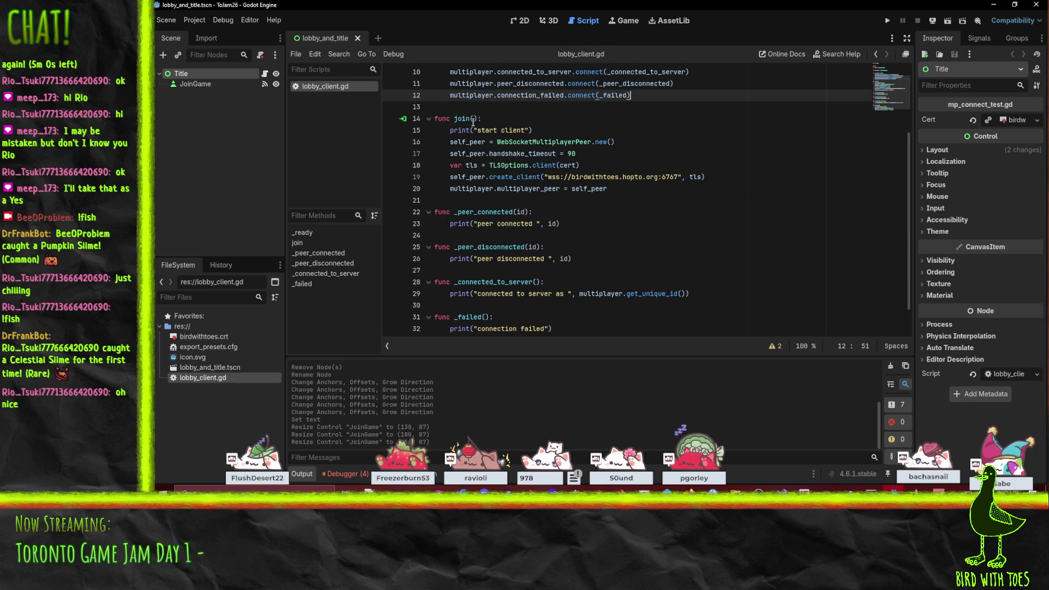
left_click(525, 130)
key("Down")
key("Down")
key("Down")
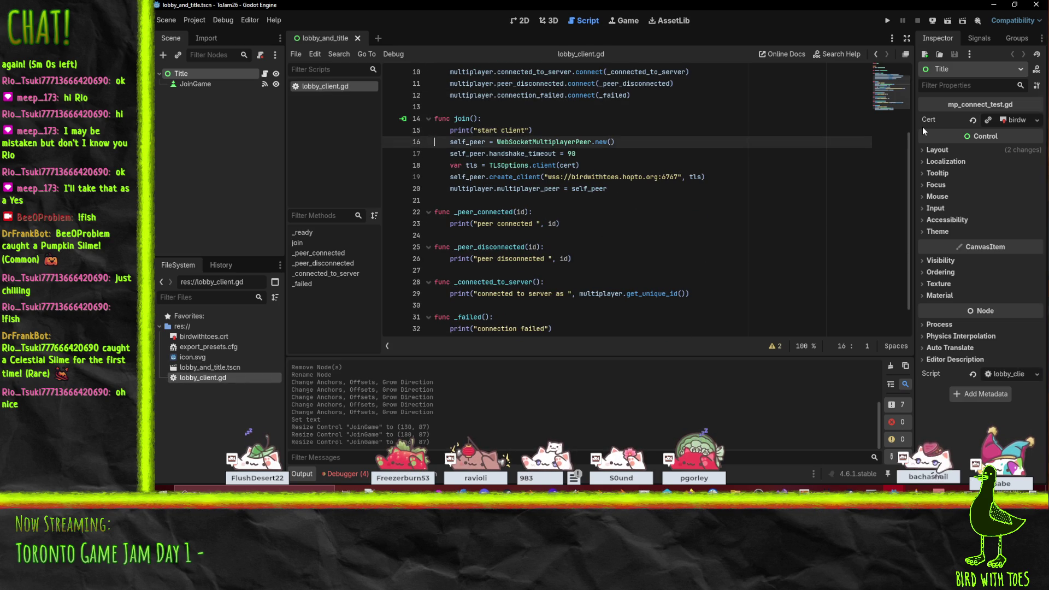
key("Up")
key("Up")
key("Up")
key("Up")
key("Down")
key("Down")
key("Down")
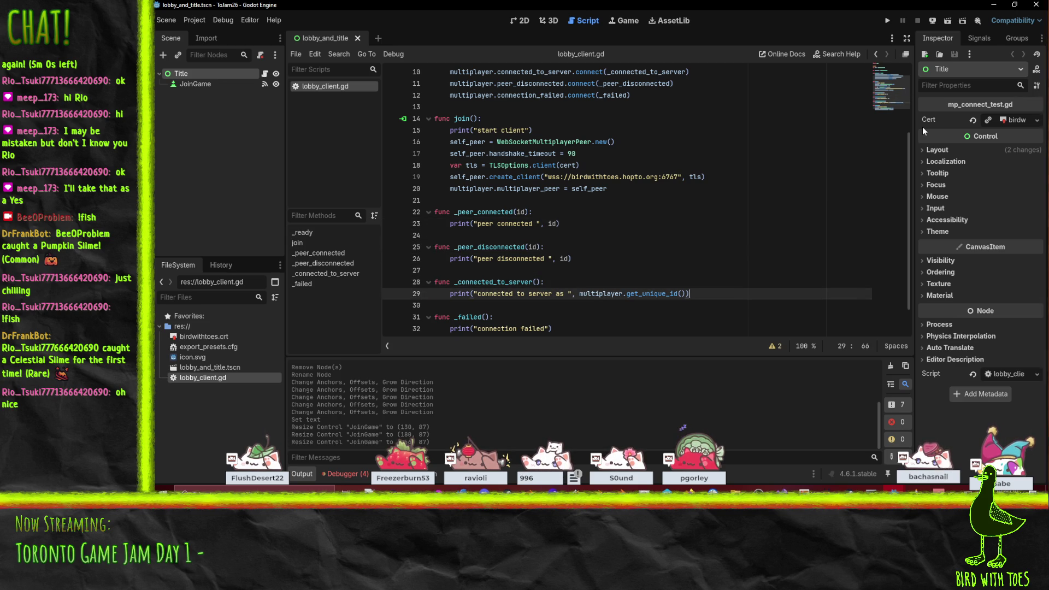
key("Return")
type("\"w")
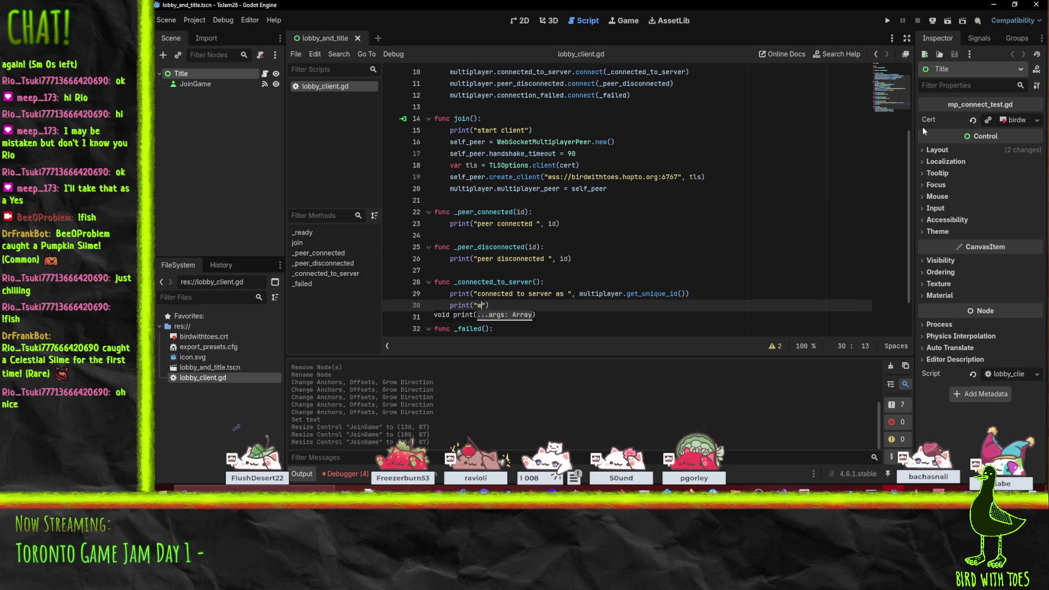
type("or instruction")
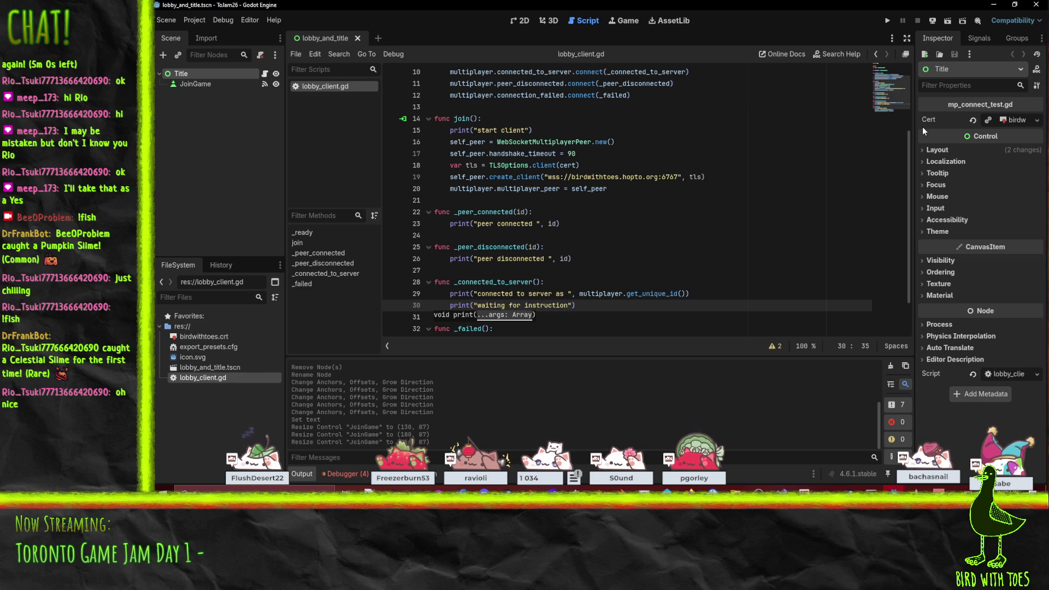
Add func enter_lobby() at the script's end that prints "told to enter lobby"
left_click(676, 176)
scroll(653, 195, "down", 2)
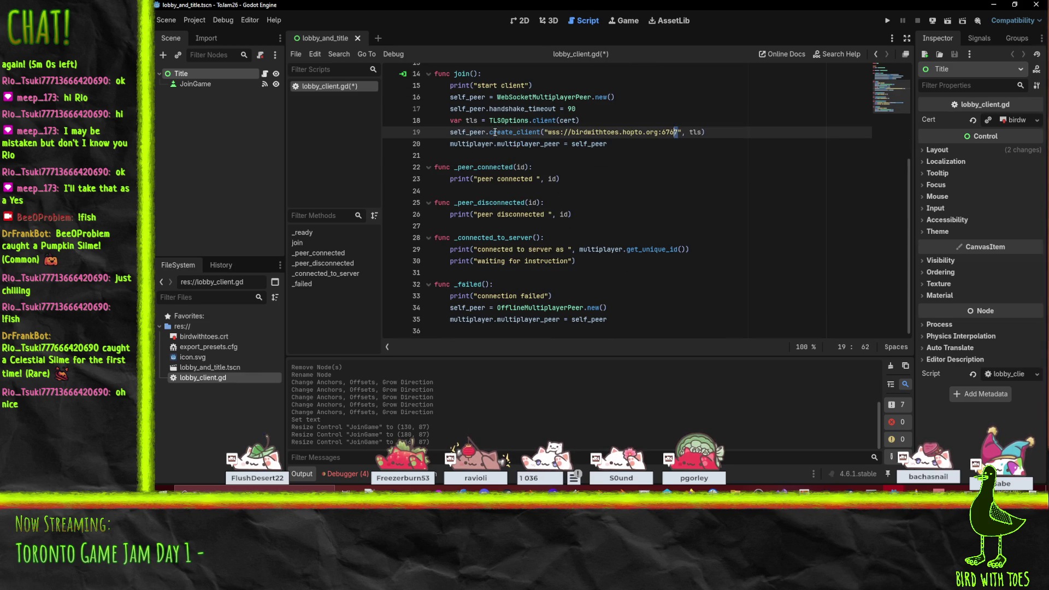
scroll(476, 106, "up", 1)
scroll(453, 218, "down", 1)
left_click(652, 326)
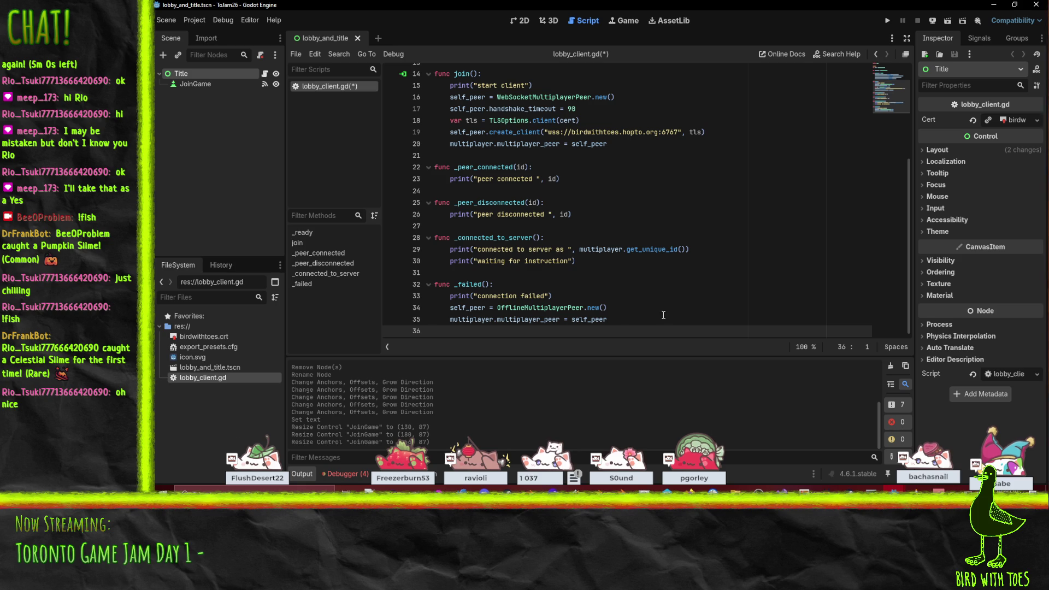
key("Return")
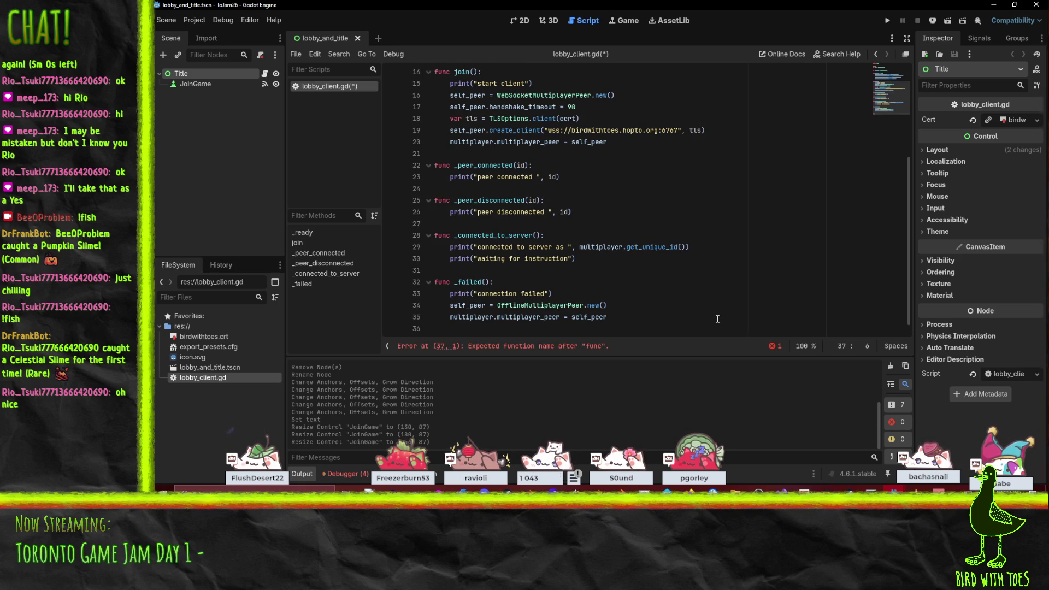
type("ent")
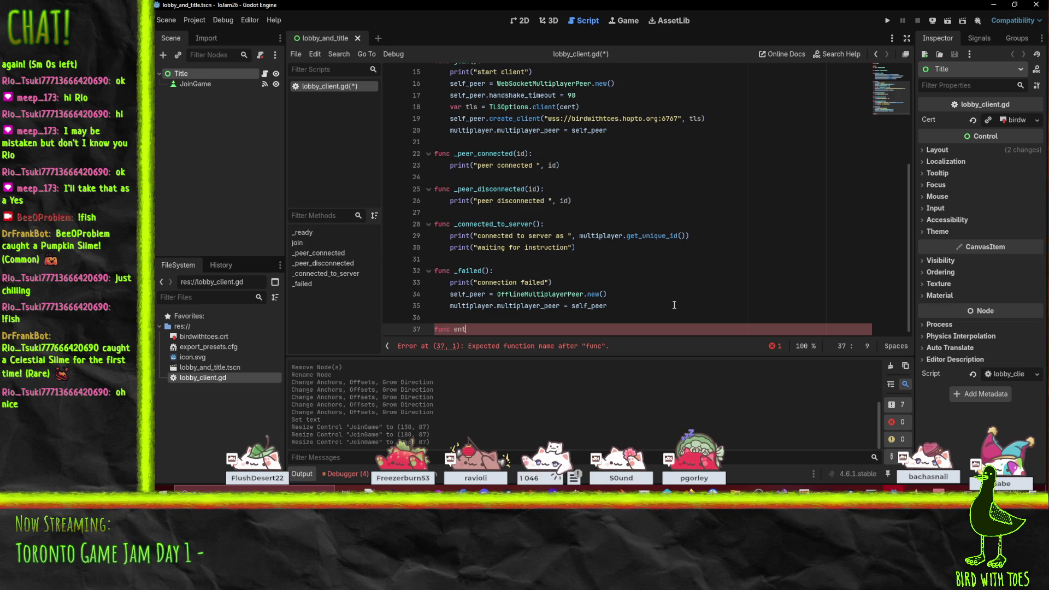
type("):")
key("Return")
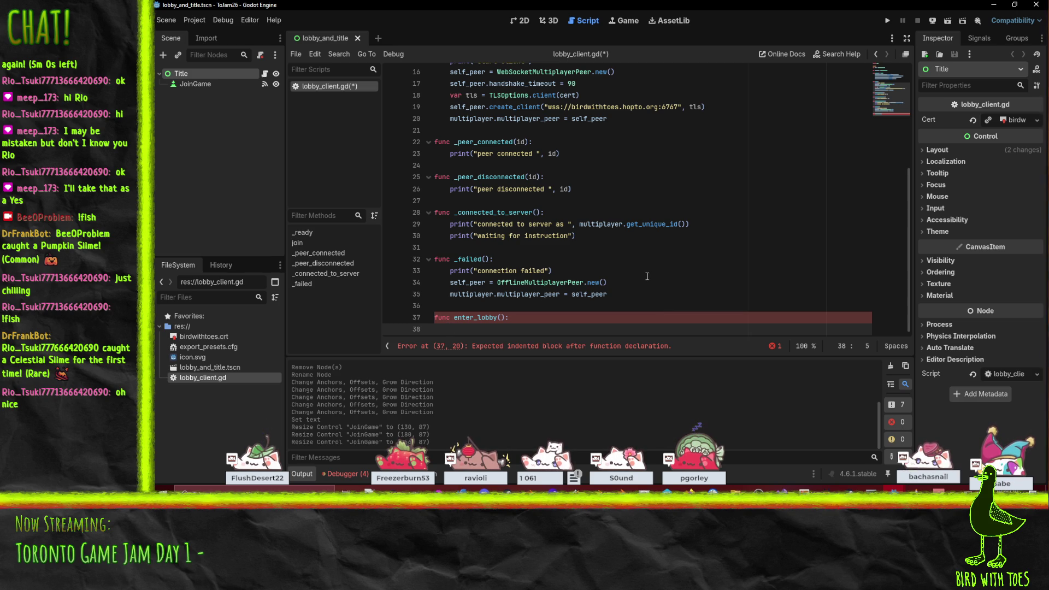
type("int(\"told to enter lobby\")")
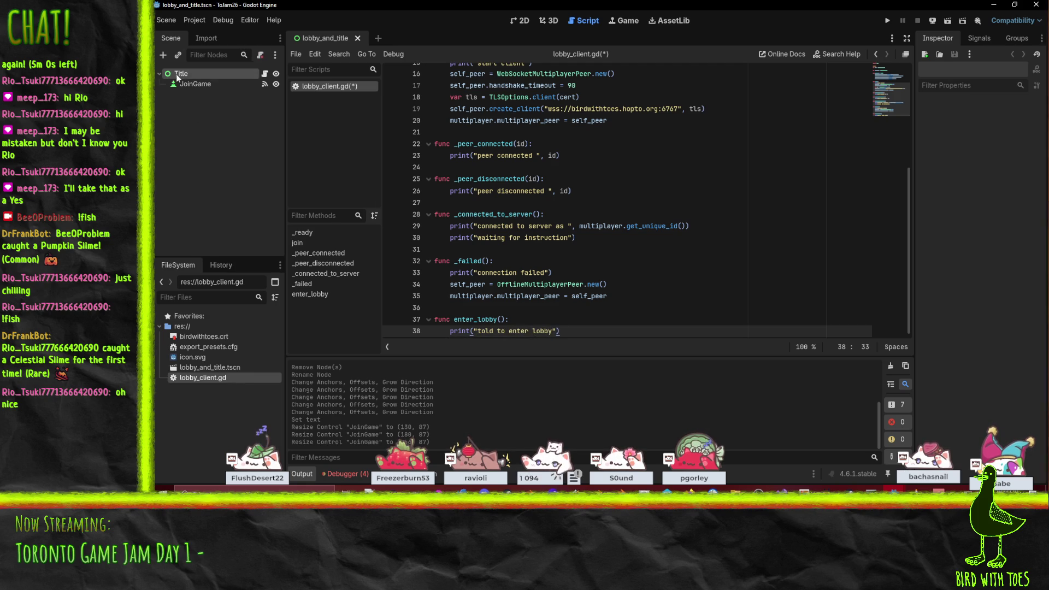
Use a script-panel context menu, then switch to the ToJam26Server project window
right_click(176, 73)
left_click(161, 141)
left_click(598, 336)
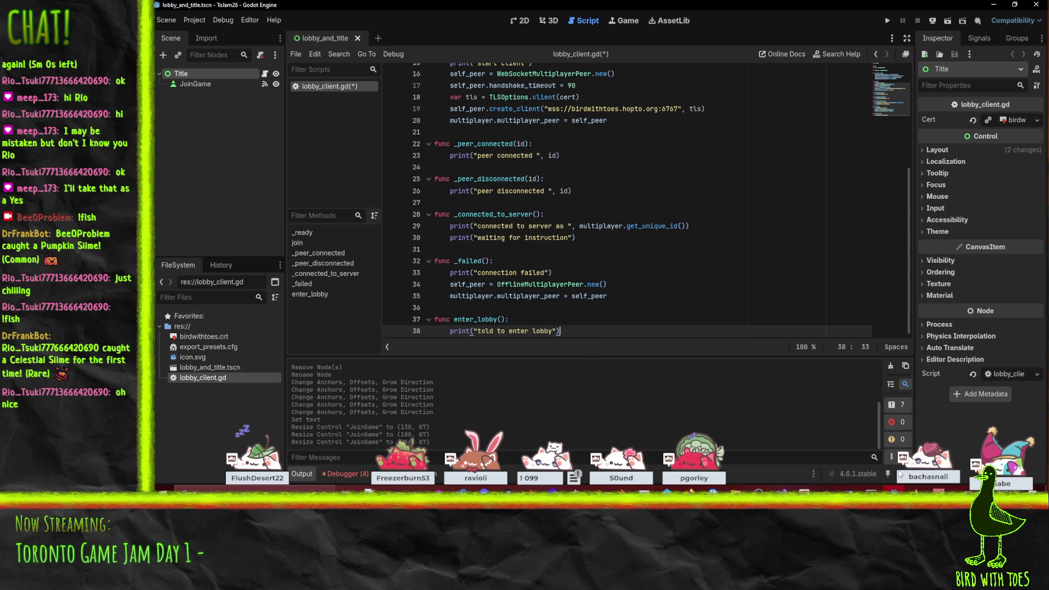
mouse_move(904, 488)
left_click(942, 452)
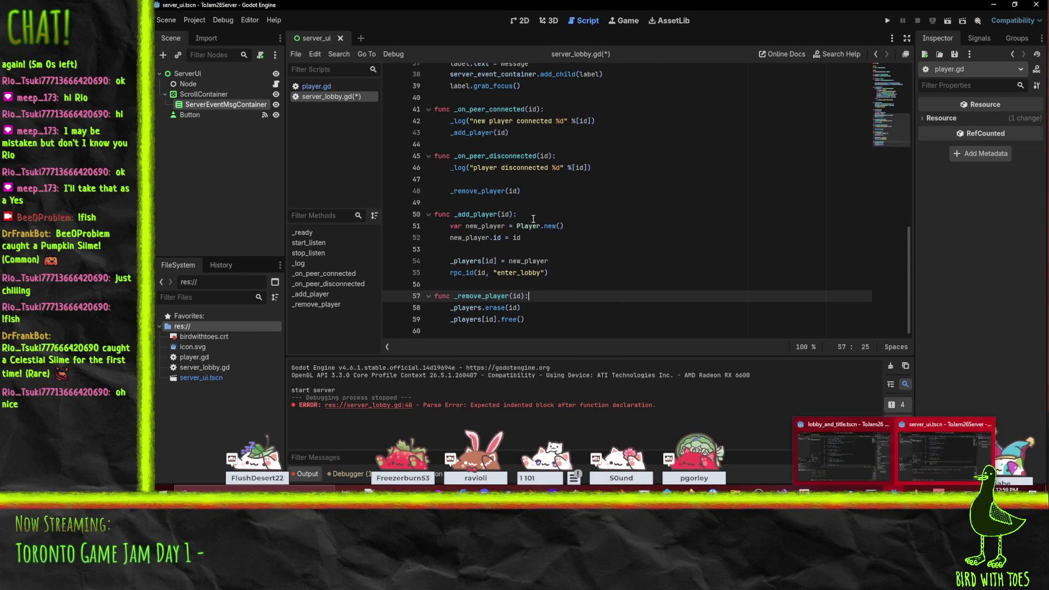
Place the cursor on blank line 56 of server_lobby.gd, then switch to the lobby_and_title window
scroll(546, 246, "up", 1)
scroll(557, 284, "down", 1)
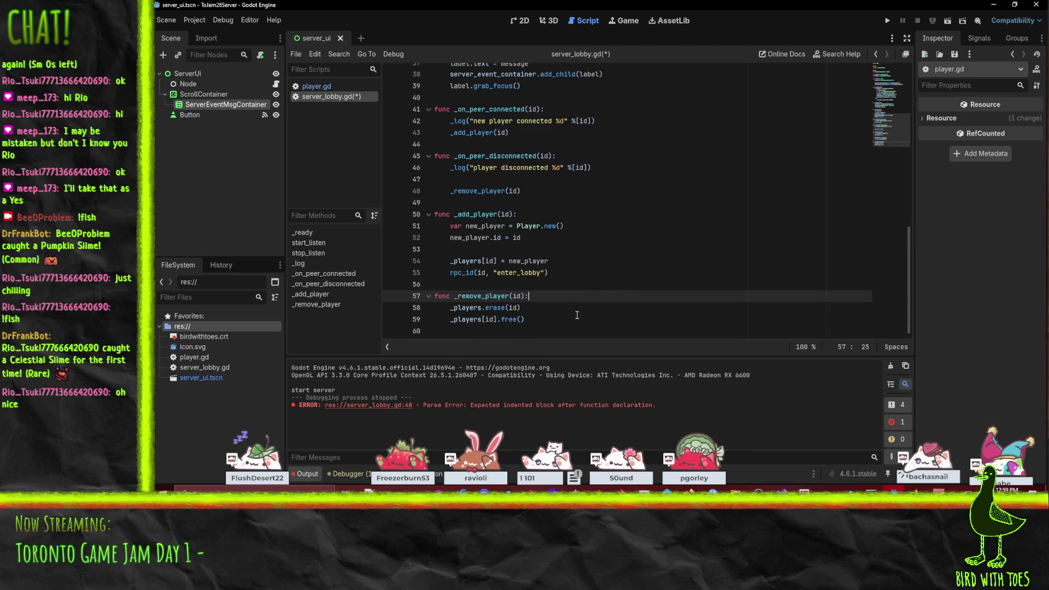
key("Up")
key("Up")
key("End")
key("shift+Up")
left_click(587, 285)
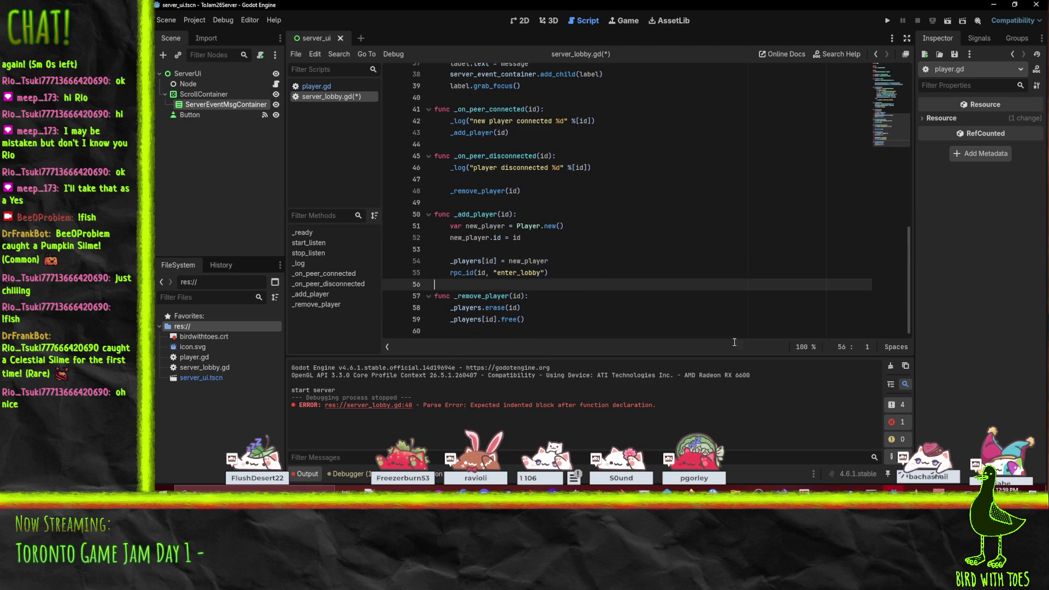
mouse_move(895, 491)
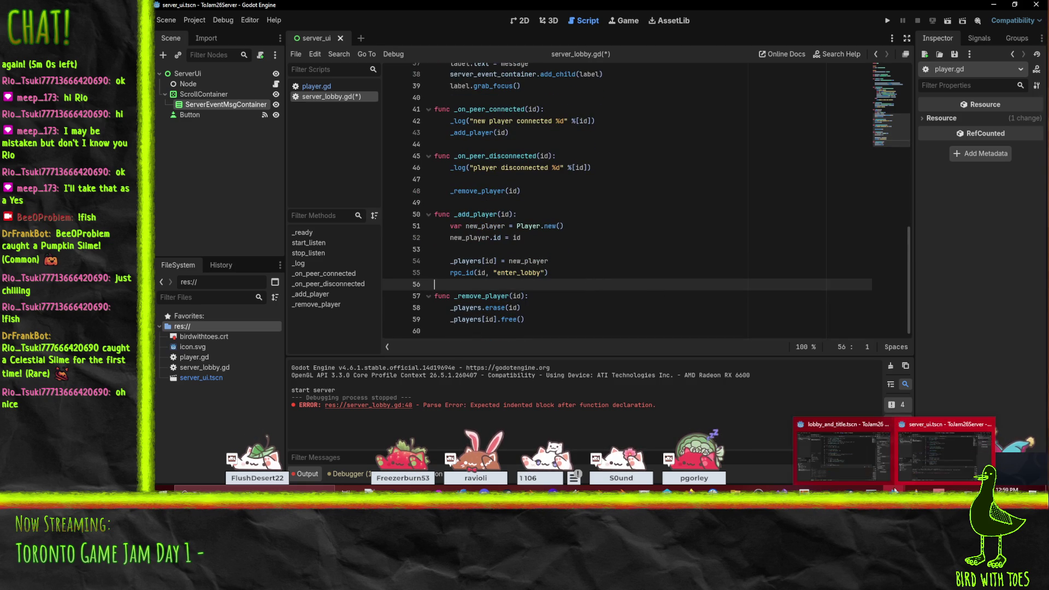
left_click(824, 448)
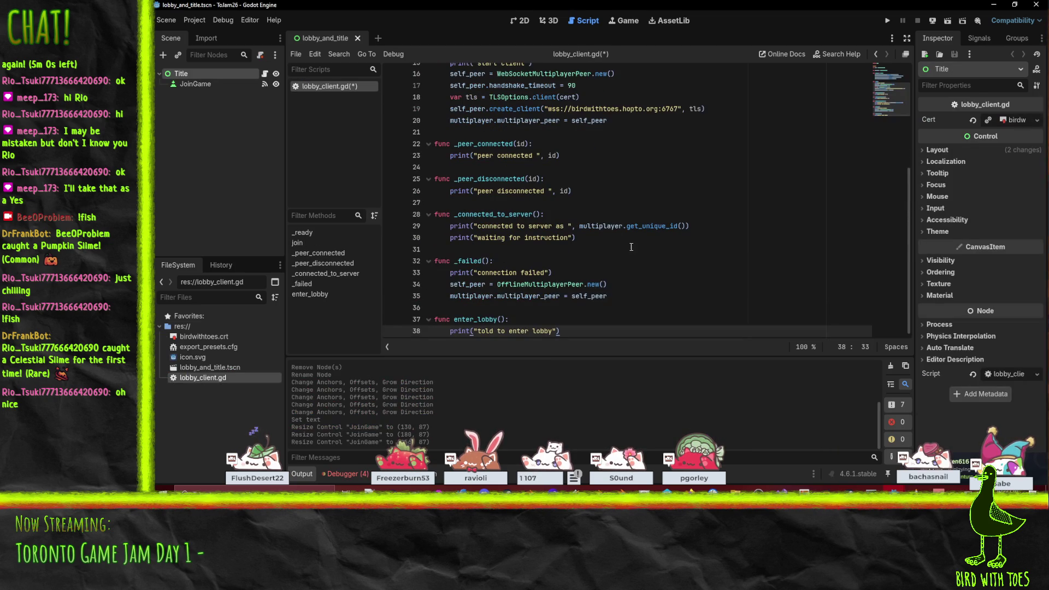
left_click(604, 332)
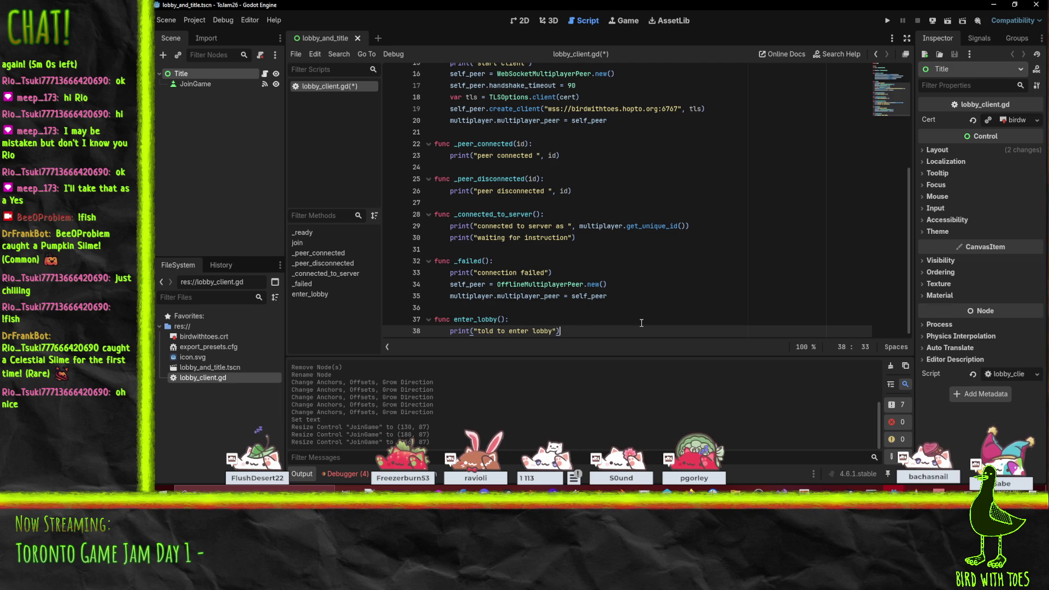
key("Return")
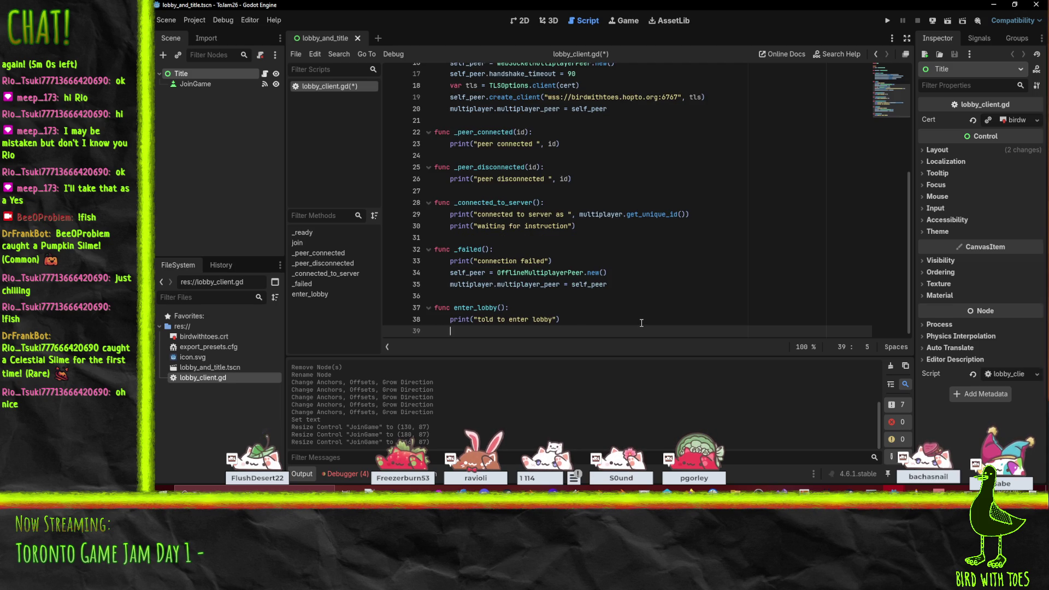
key("Return")
key("BackSpace")
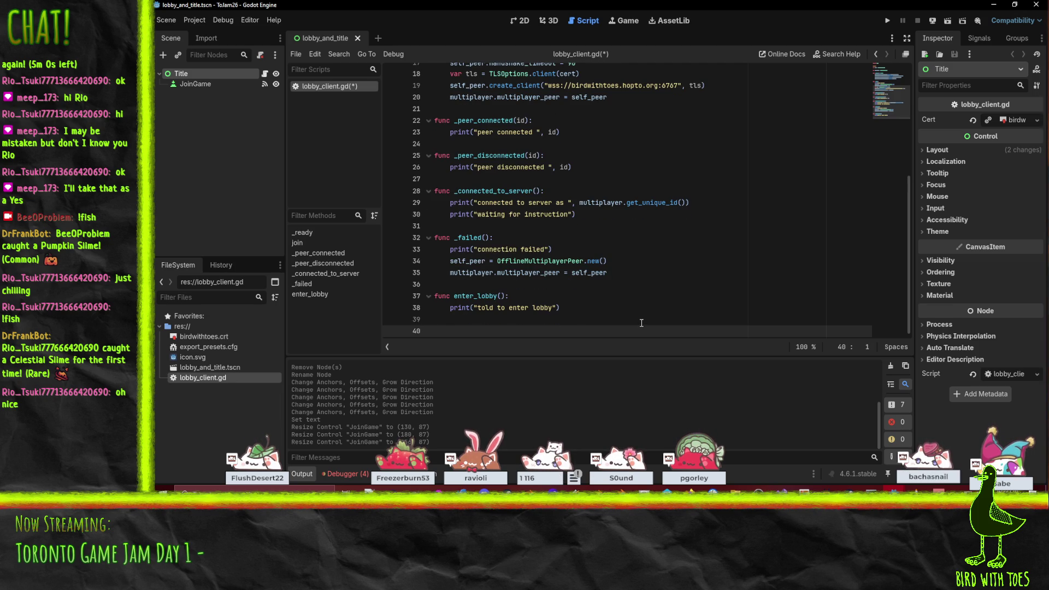
key("Up")
key("Up")
key("Up")
key("Return")
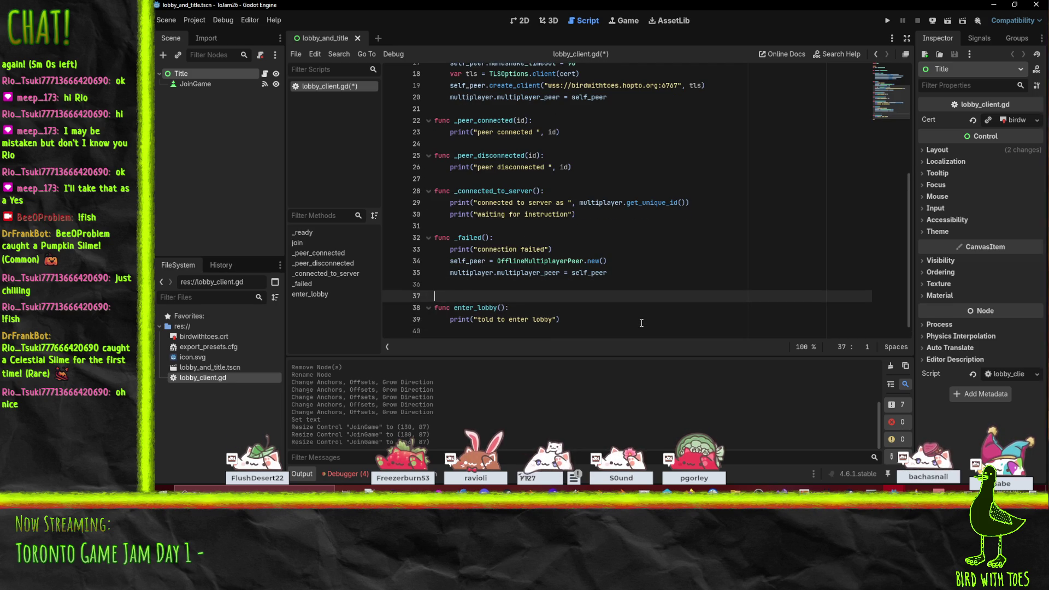
type("c")
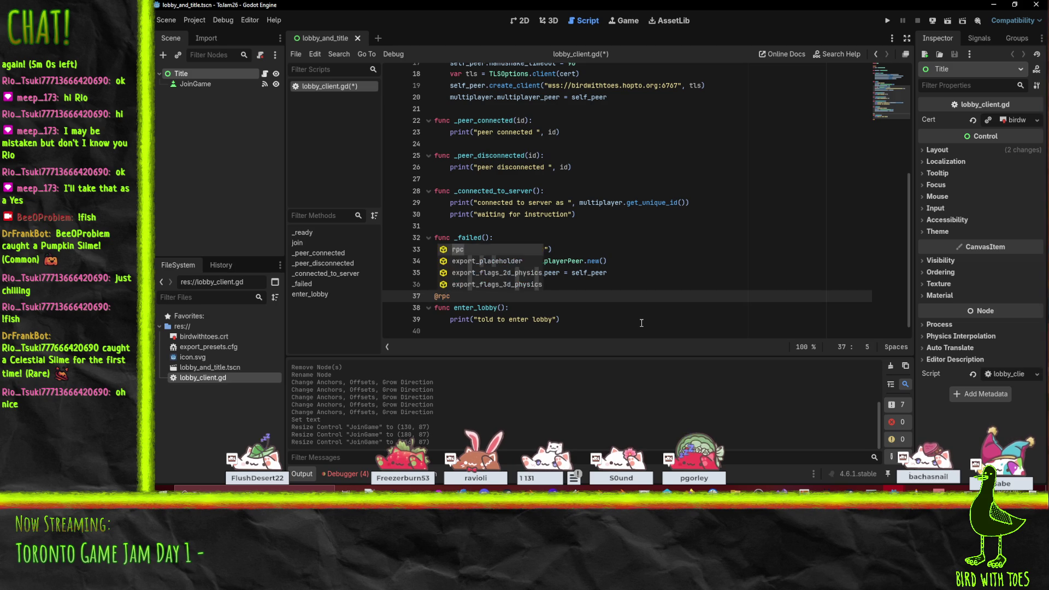
type("(")
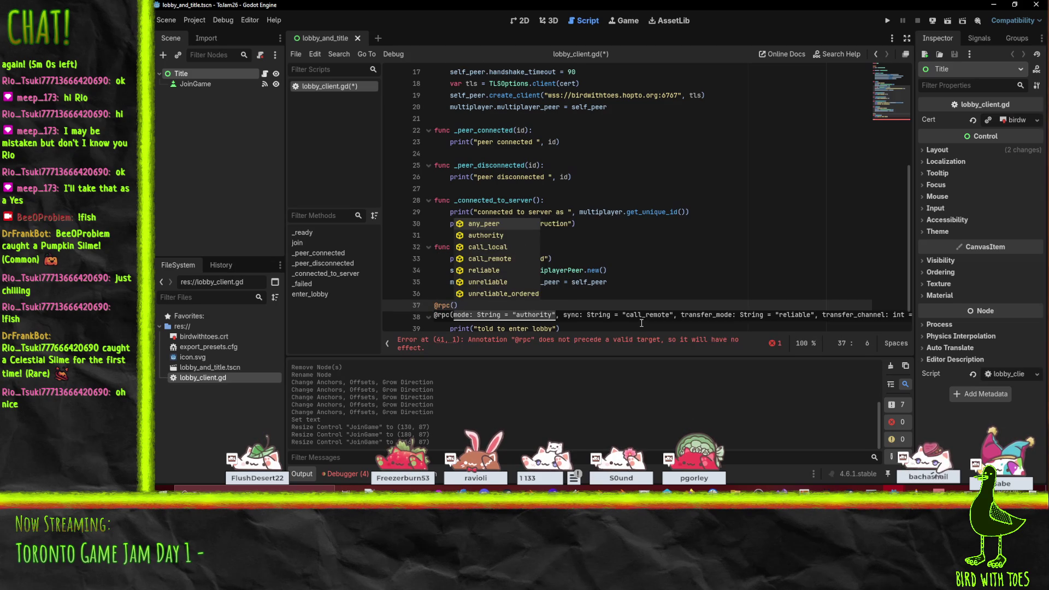
key("Down")
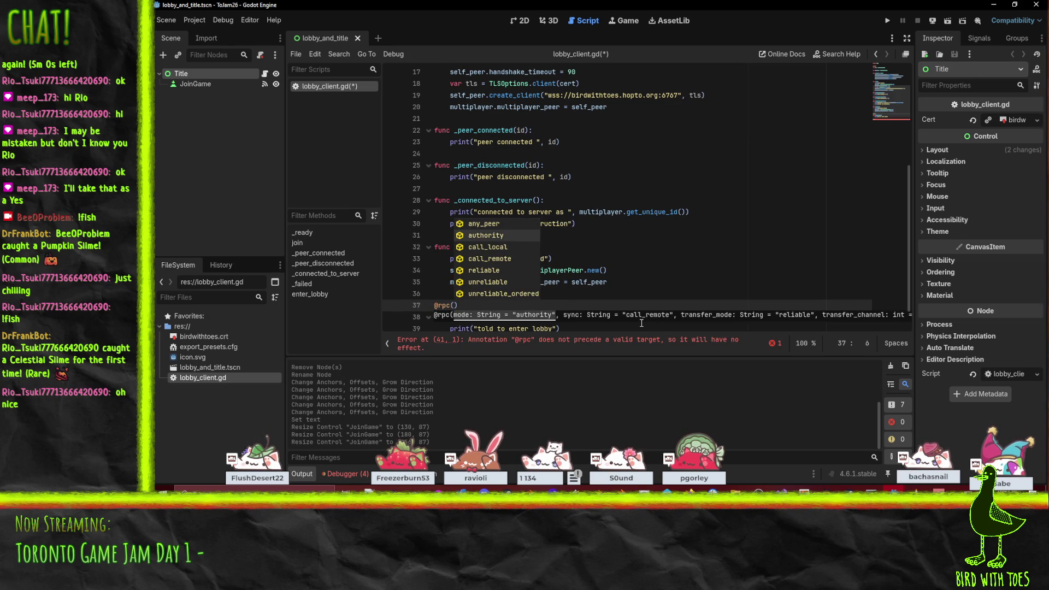
key("Return")
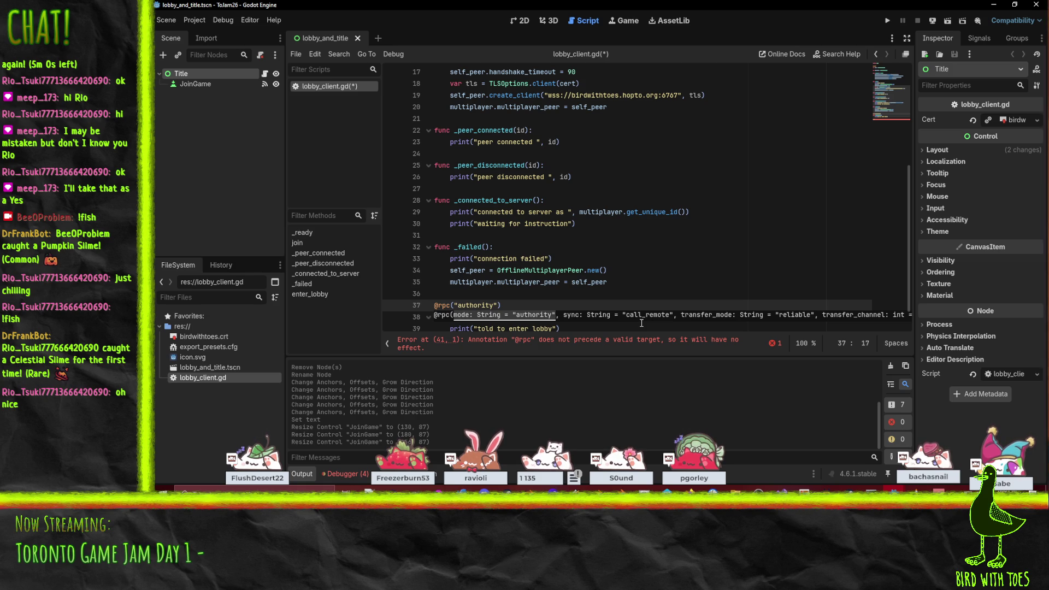
key("Down")
key("Down")
key("Down")
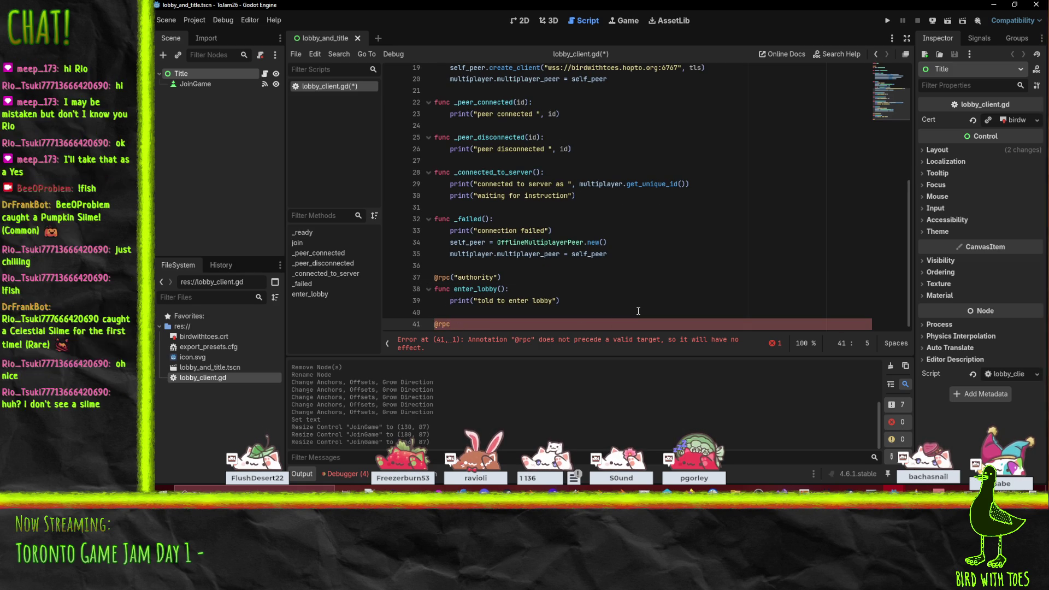
key("BackSpace")
key("BackSpace")
key("BackSpace")
Start an rpc_id( call on line 40 of enter_lobby using autocomplete
type("l")
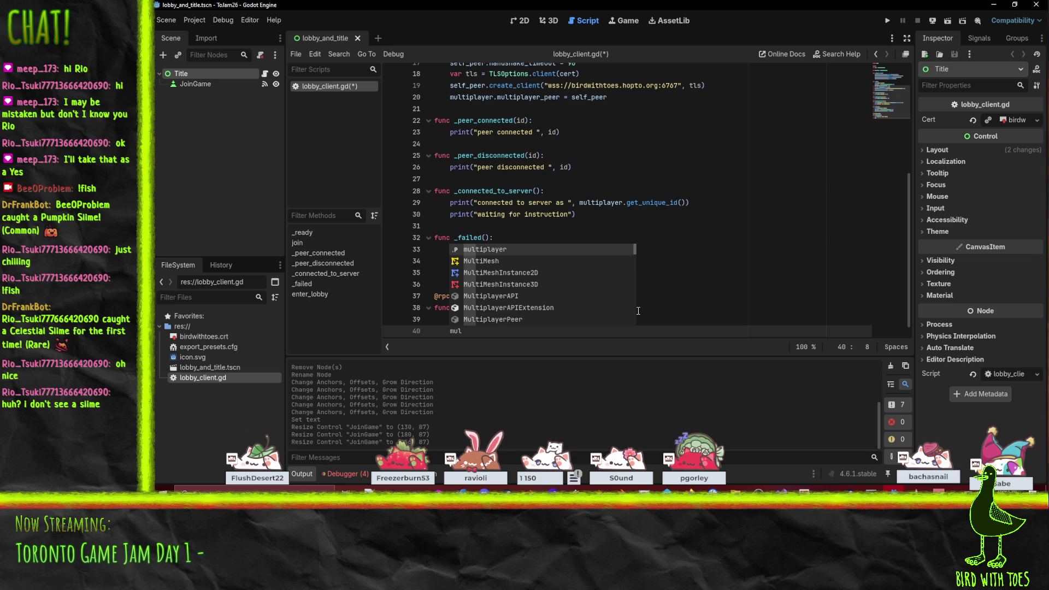
key("Return")
type(".ca")
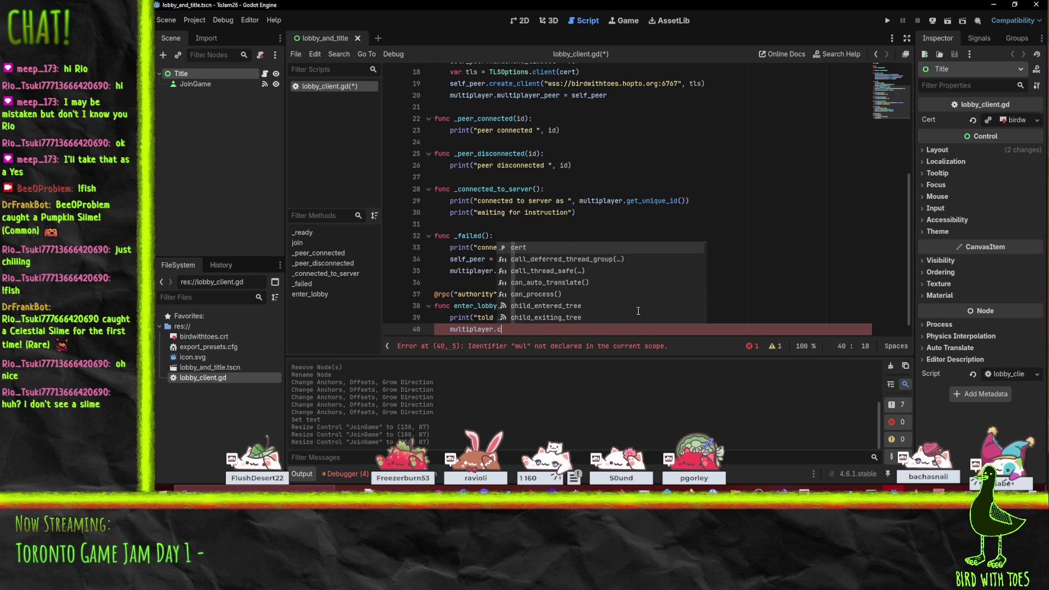
key("BackSpace")
key("BackSpace")
type("rpc")
key("Left")
key("Left")
key("Left")
key("BackSpace")
key("BackSpace")
key("BackSpace")
key("shift+End")
type("rp")
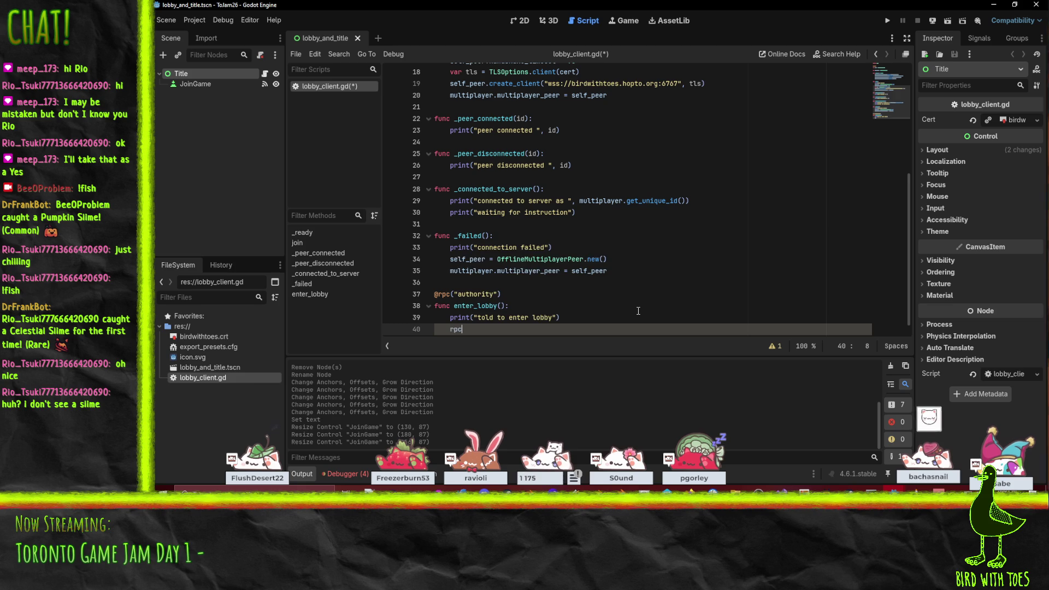
key("Return")
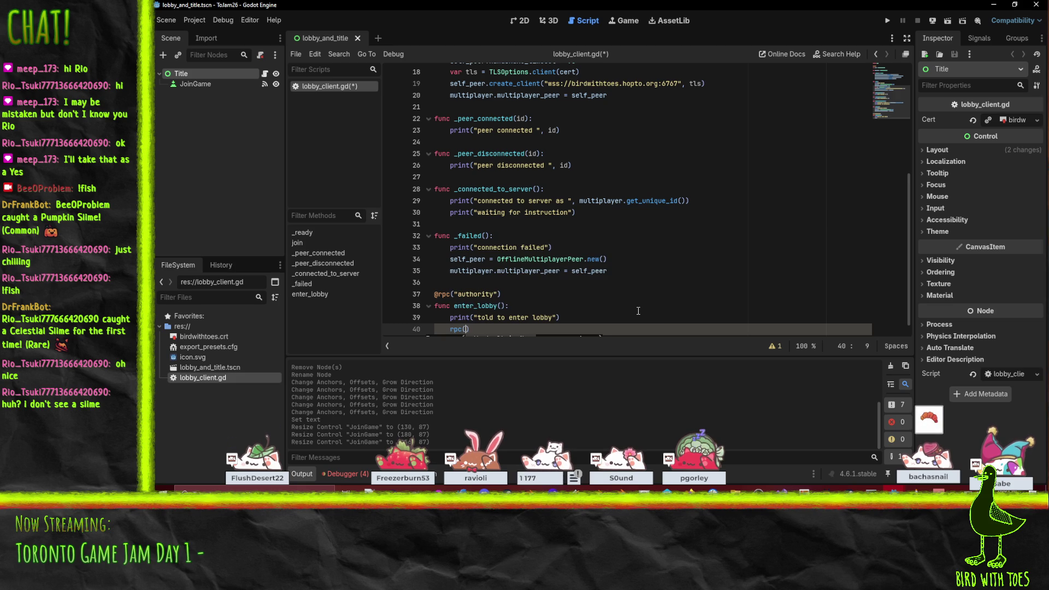
key("BackSpace")
type("_id")
key("Return")
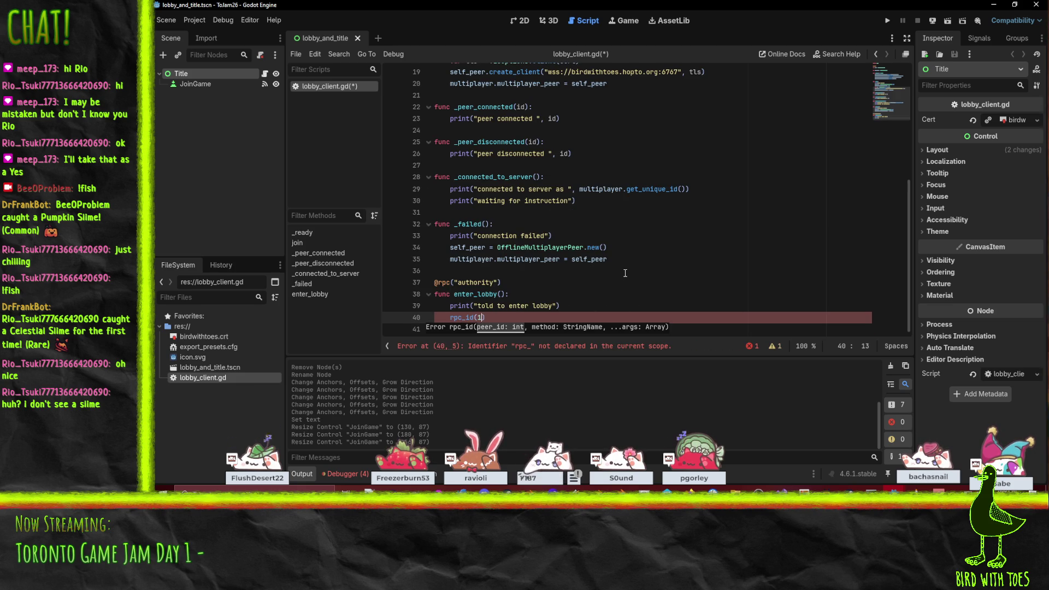
type(",")
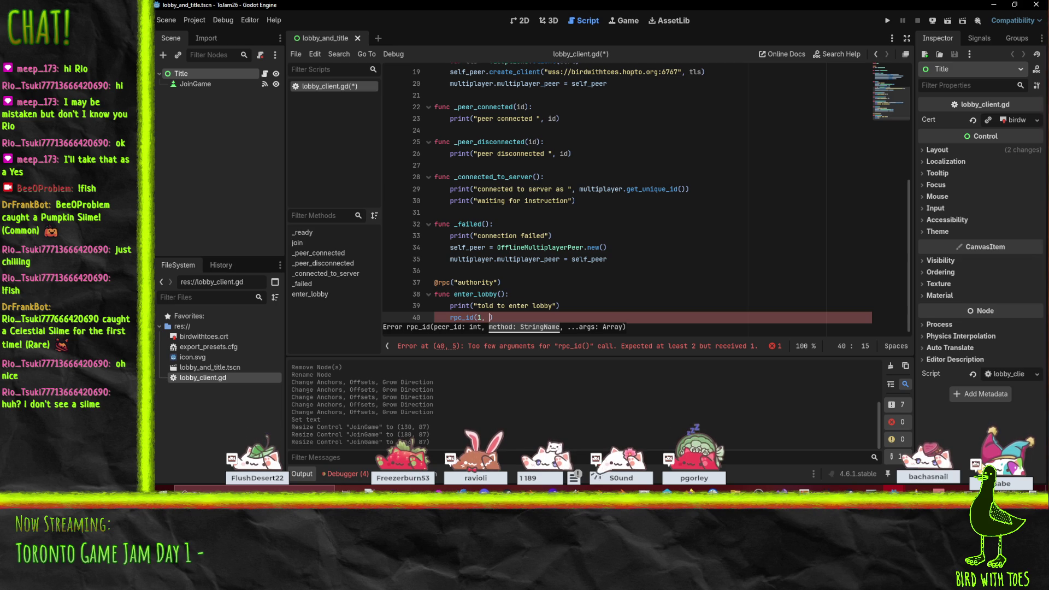
Complete the call as rpc_id(1, "in_lobby") and save lobby_client.gd
key("Escape")
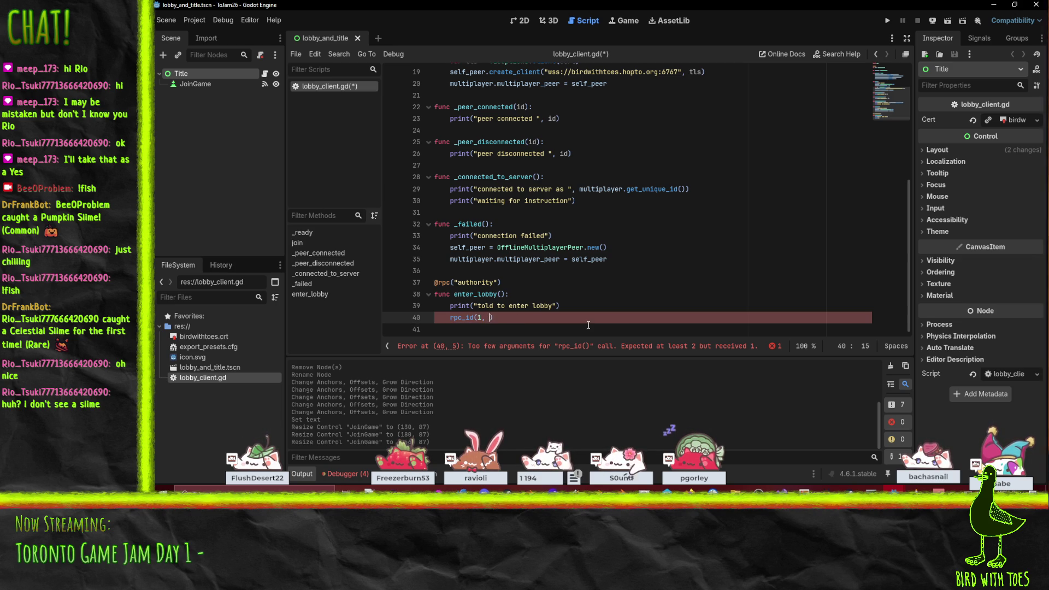
type("\"entered_")
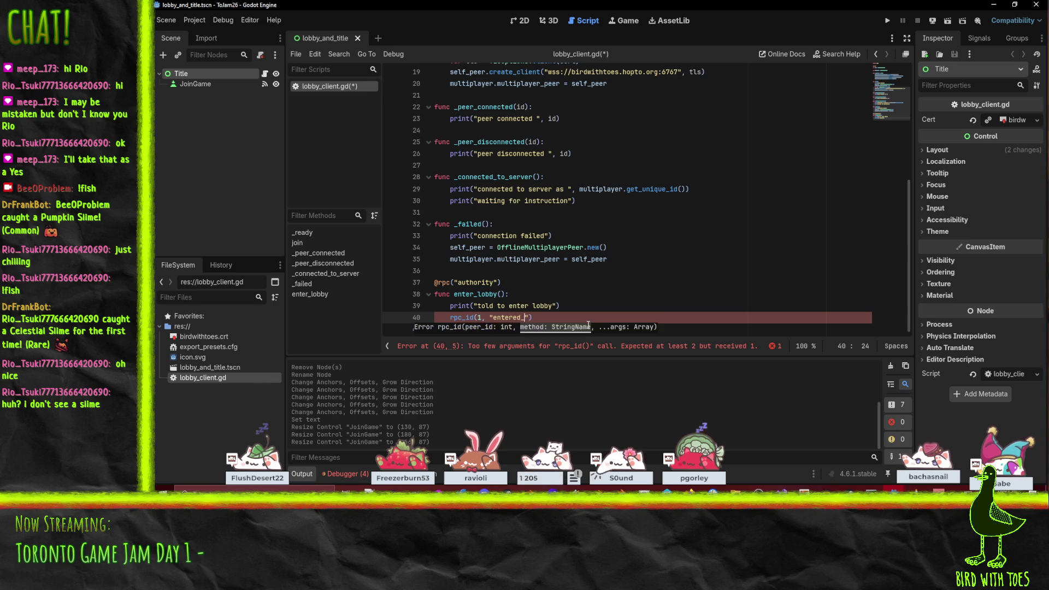
key("ctrl+BackSpace")
type("in_lobby\")")
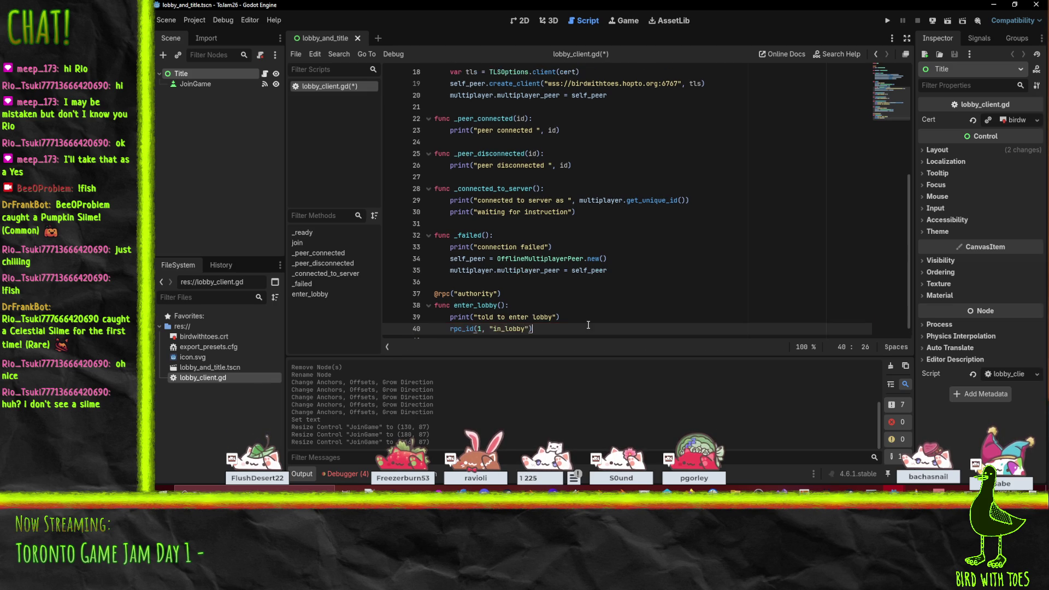
key("ctrl+s")
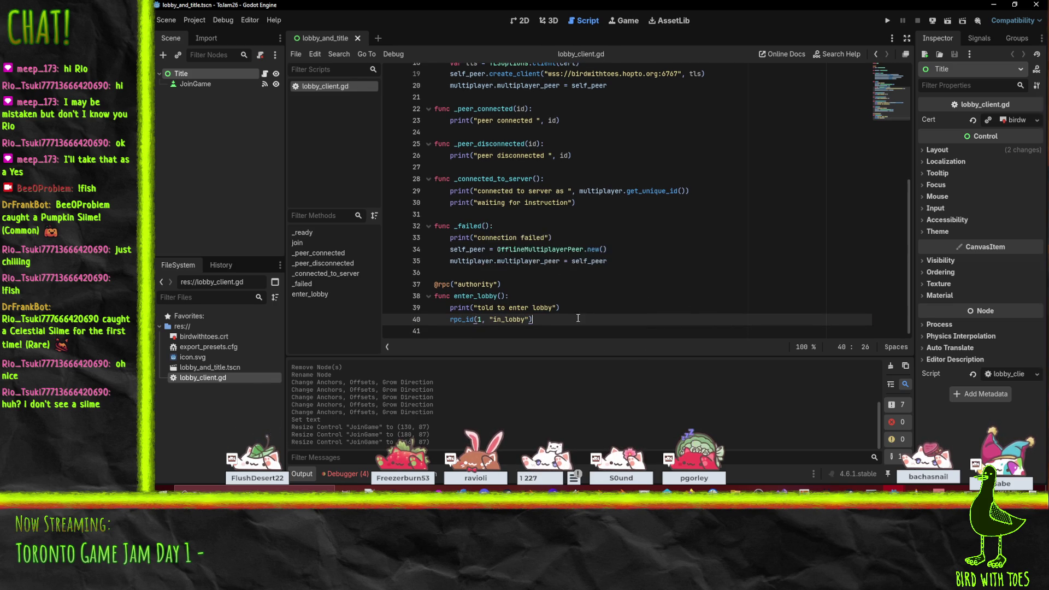
left_click(893, 490)
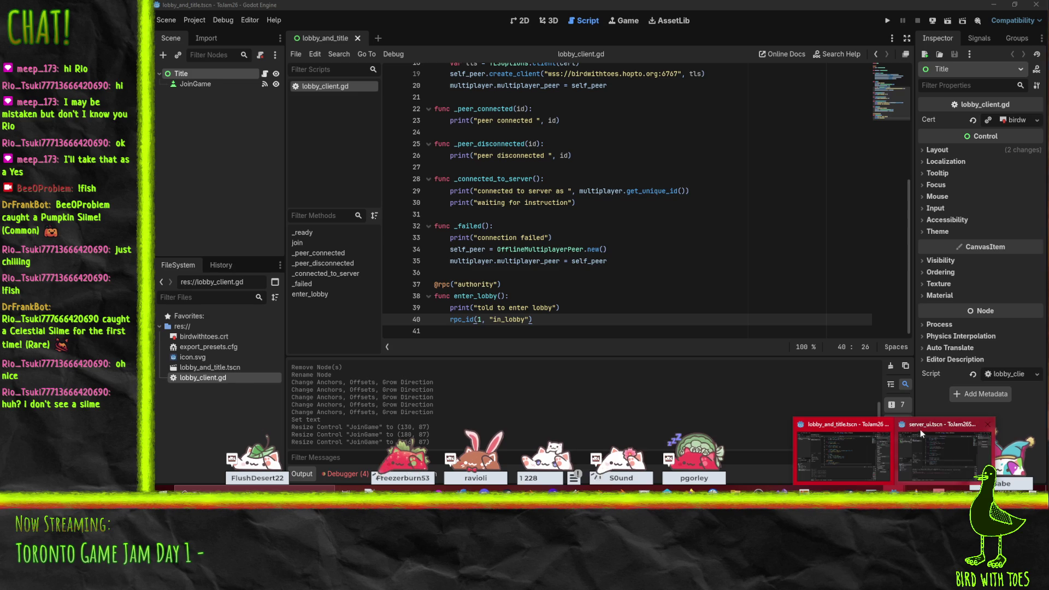
Use %d placeholders for the player id in server_lobby.gd's connected and disconnected log messages
left_click(936, 455)
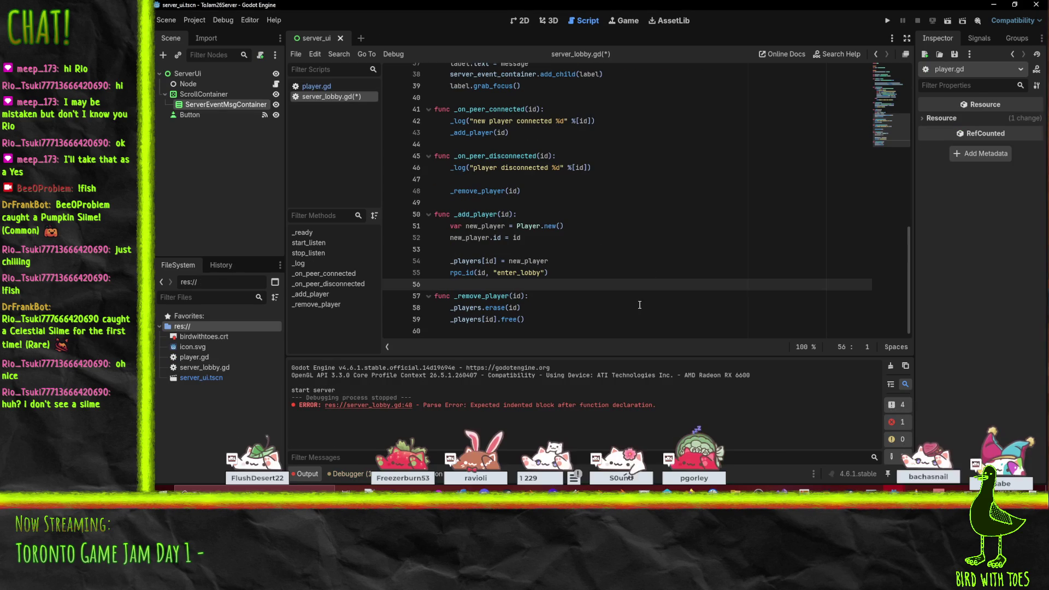
scroll(639, 304, "up", 3)
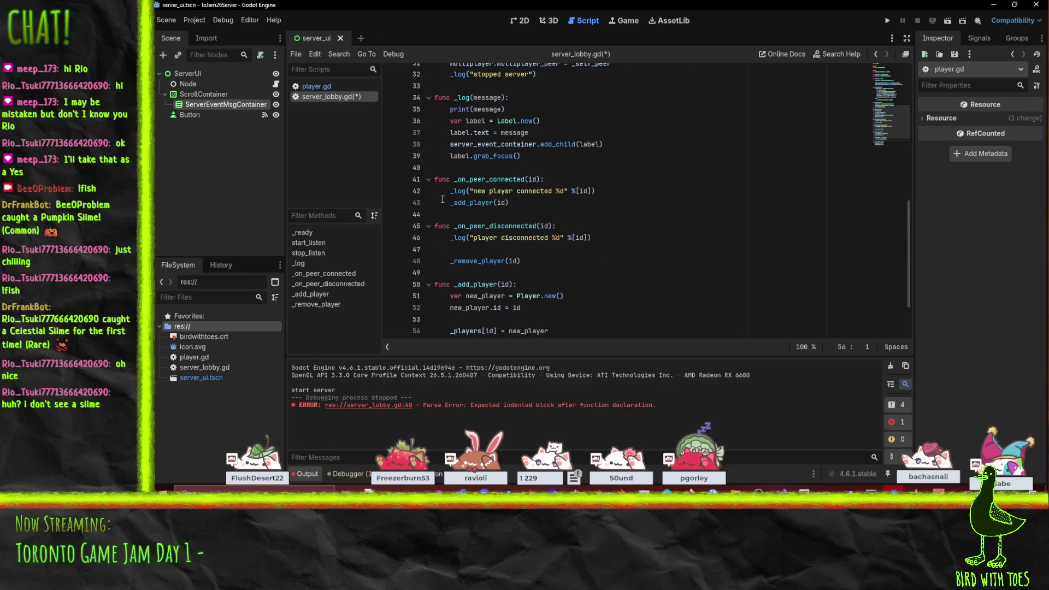
double_click(559, 190)
key("BackSpace")
key("Left")
key("Left")
key("Left")
key("Left")
key("Left")
key("Left")
key("shift+Right")
key("shift+Right")
key("shift+Right")
key("shift+Right")
key("shift+Right")
type("%d")
key("Down")
key("Down")
key("Down")
key("Up")
key("End")
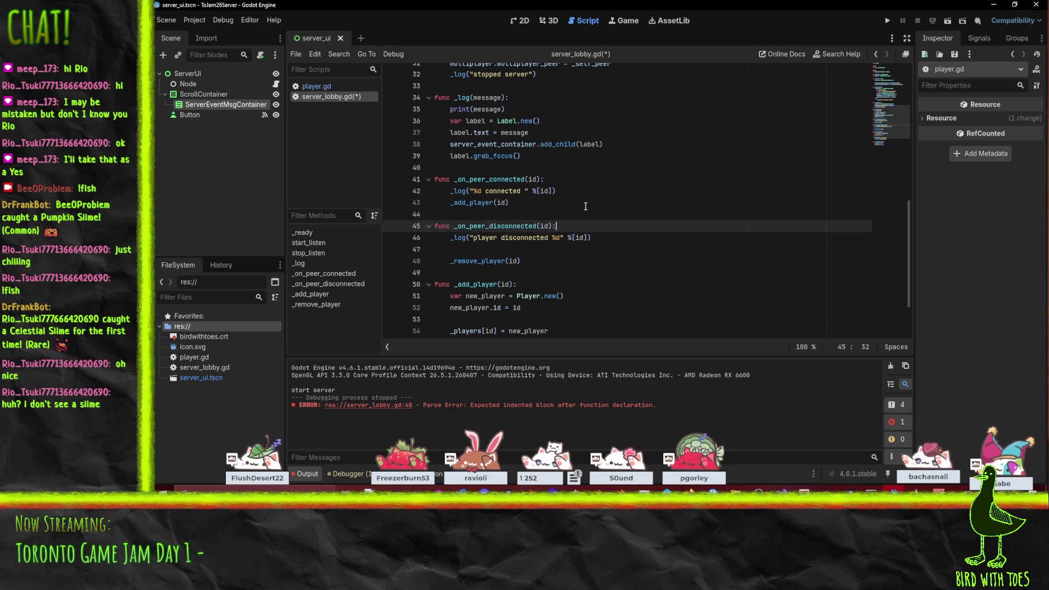
key("Down")
key("ctrl+Left")
key("ctrl+Left")
key("ctrl+Left")
key("ctrl+shift+Right")
type("%d")
key("ctrl+Right")
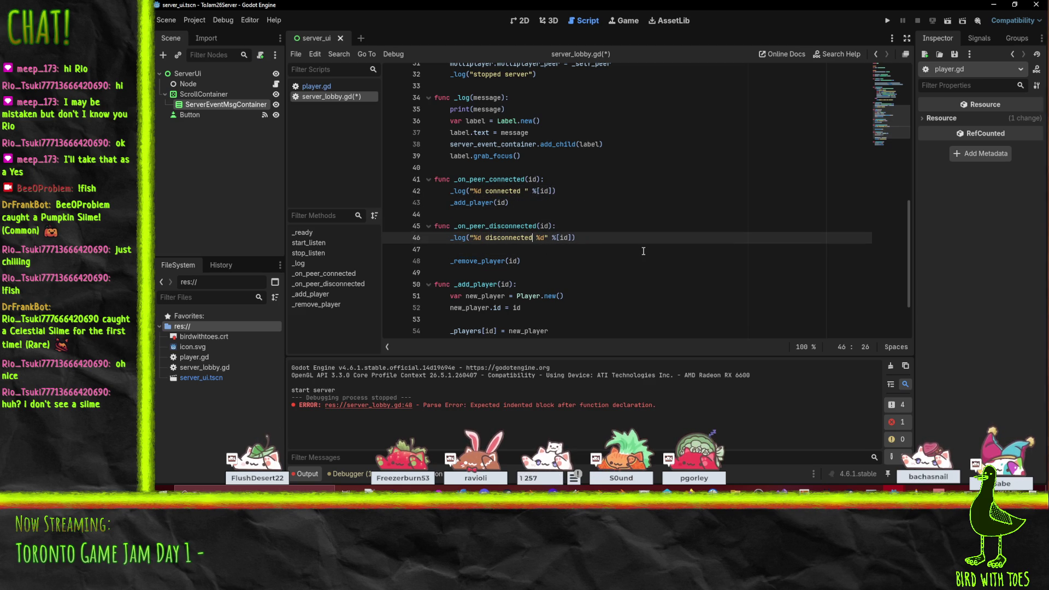
key("Delete")
key("Delete")
key("Delete")
Delete empty line 47 in _on_peer_disconnected and check the lines below rpc_id
key("Down")
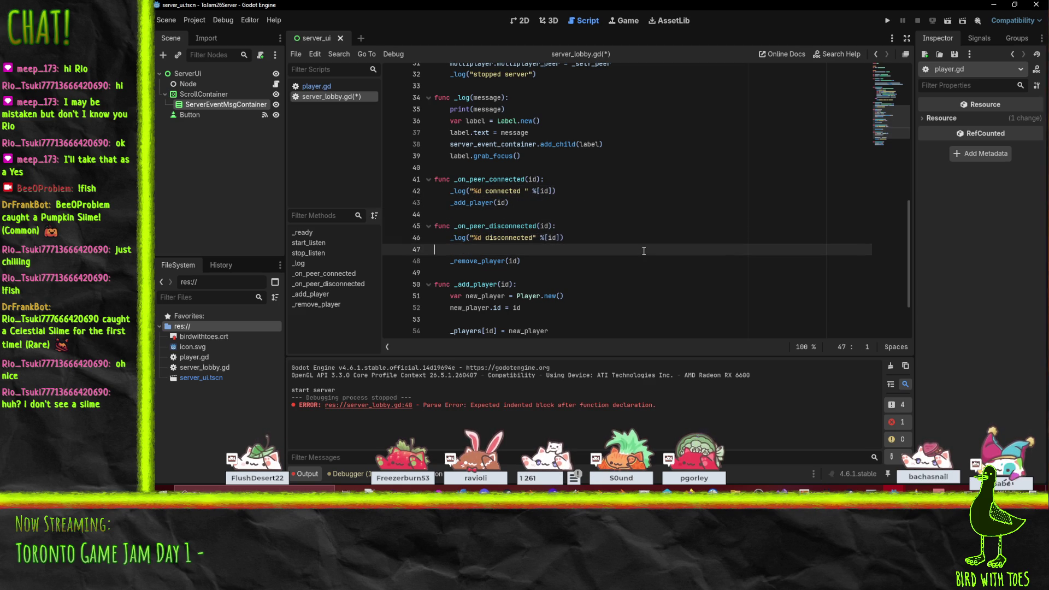
scroll(610, 236, "down", 2)
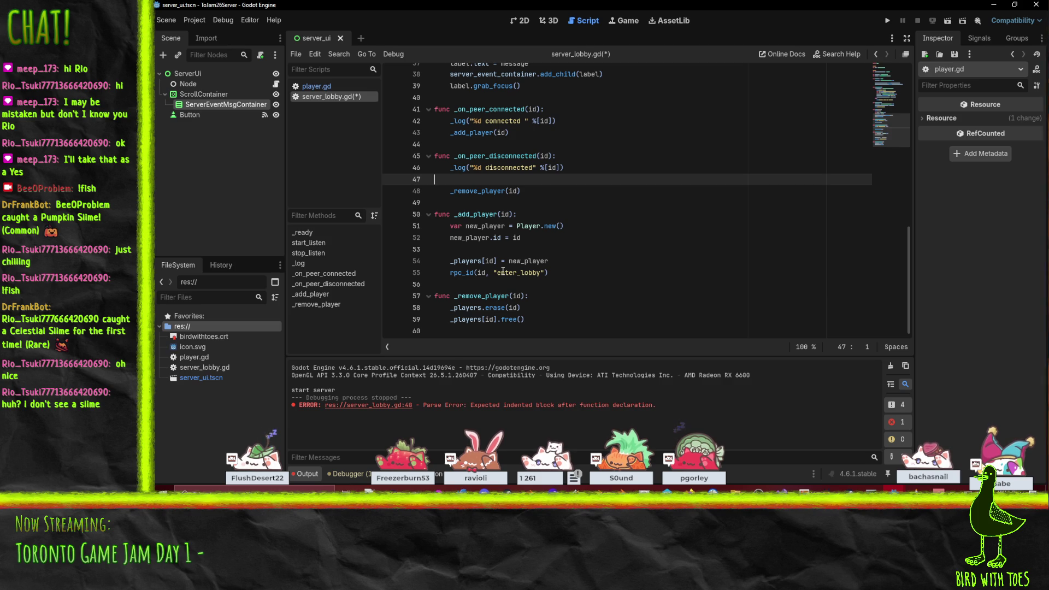
mouse_move(472, 187)
key("BackSpace")
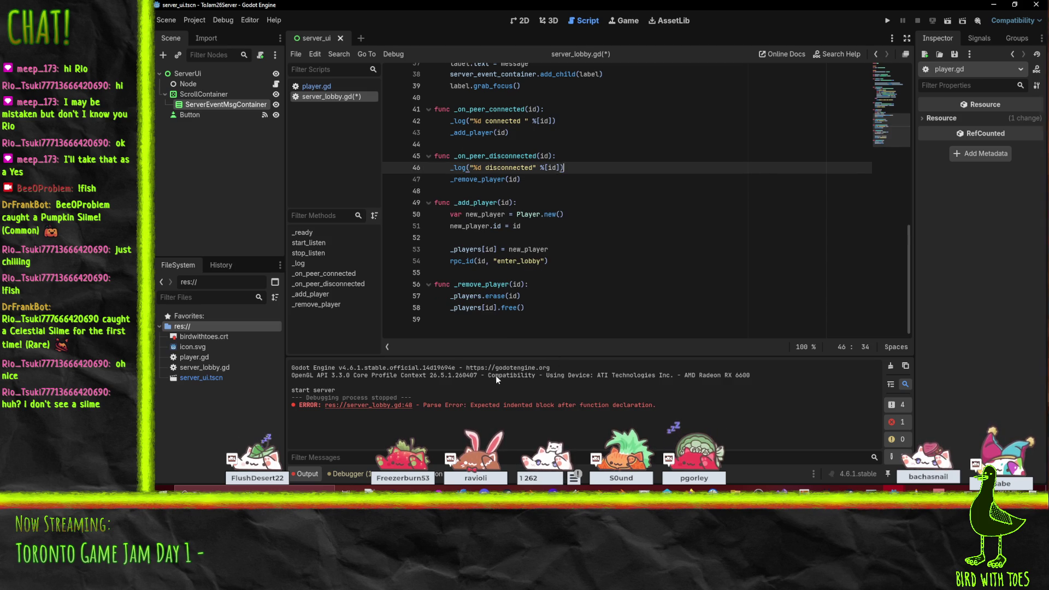
left_click(544, 265)
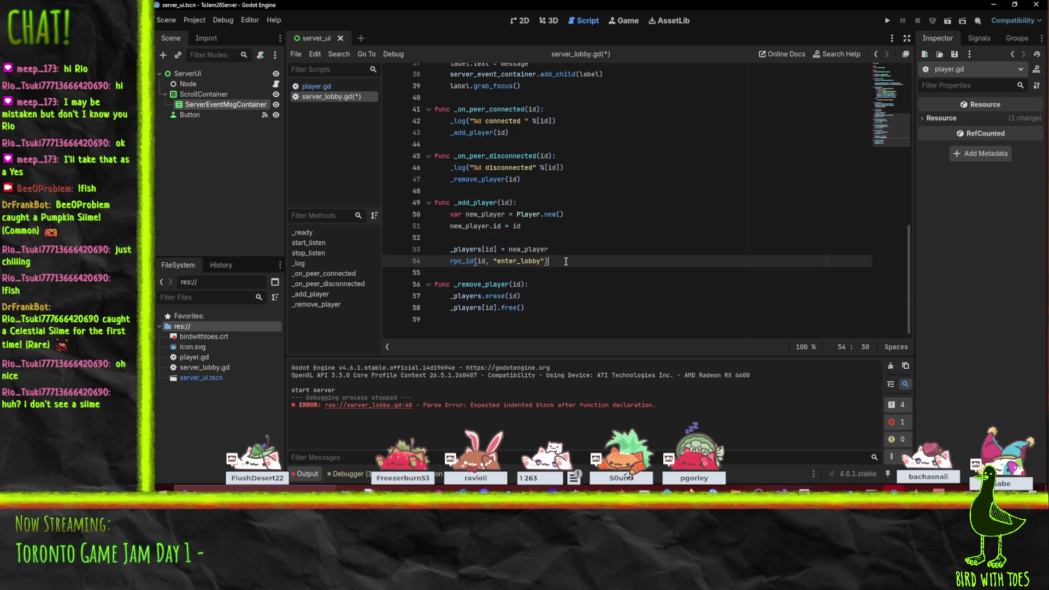
left_click(479, 273)
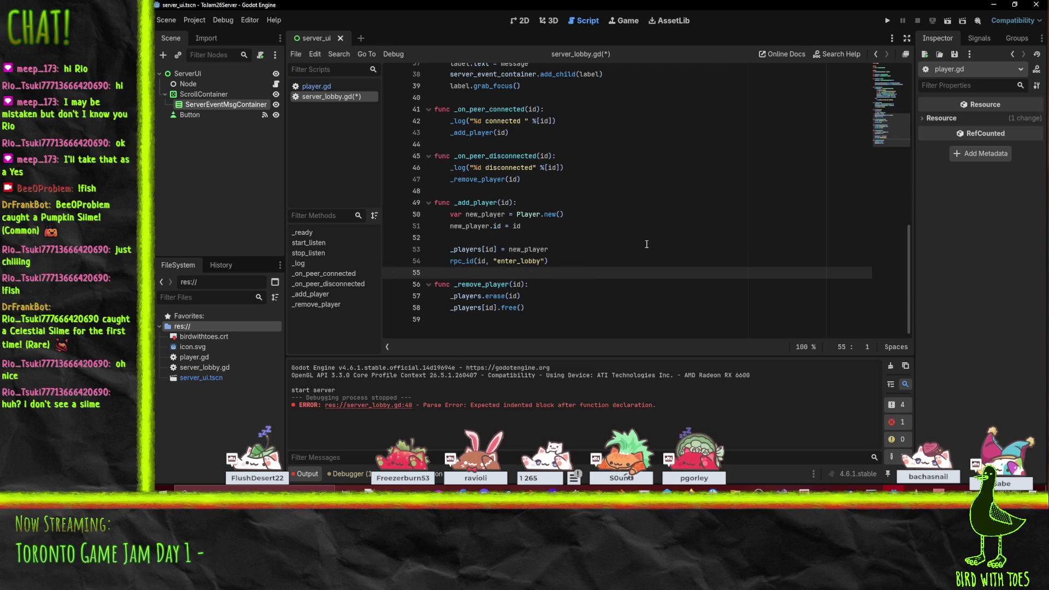
left_click(519, 319)
scroll(564, 304, "up", 8)
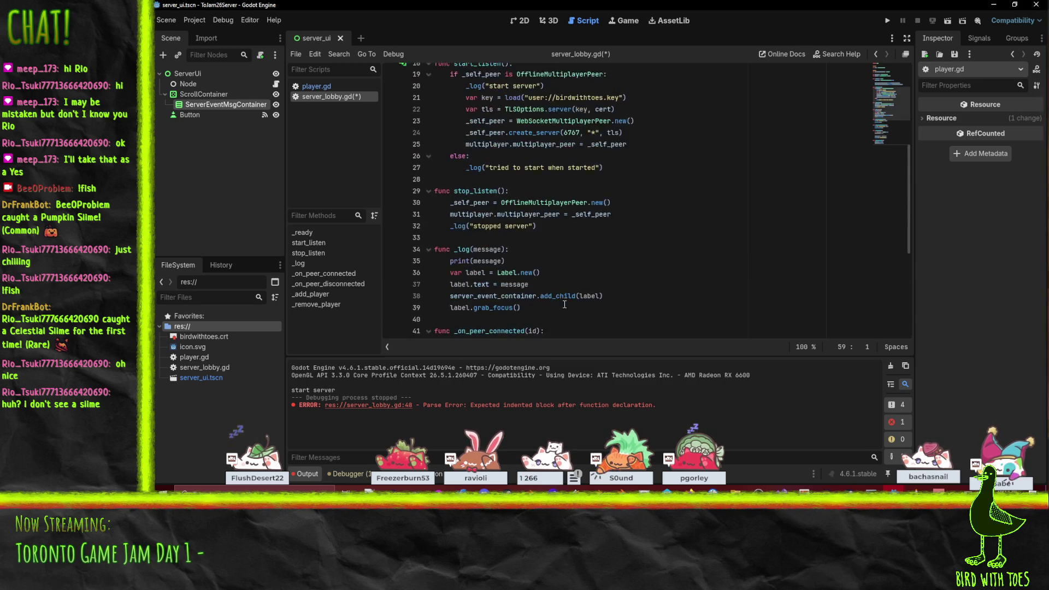
scroll(564, 305, "down", 8)
key("Return")
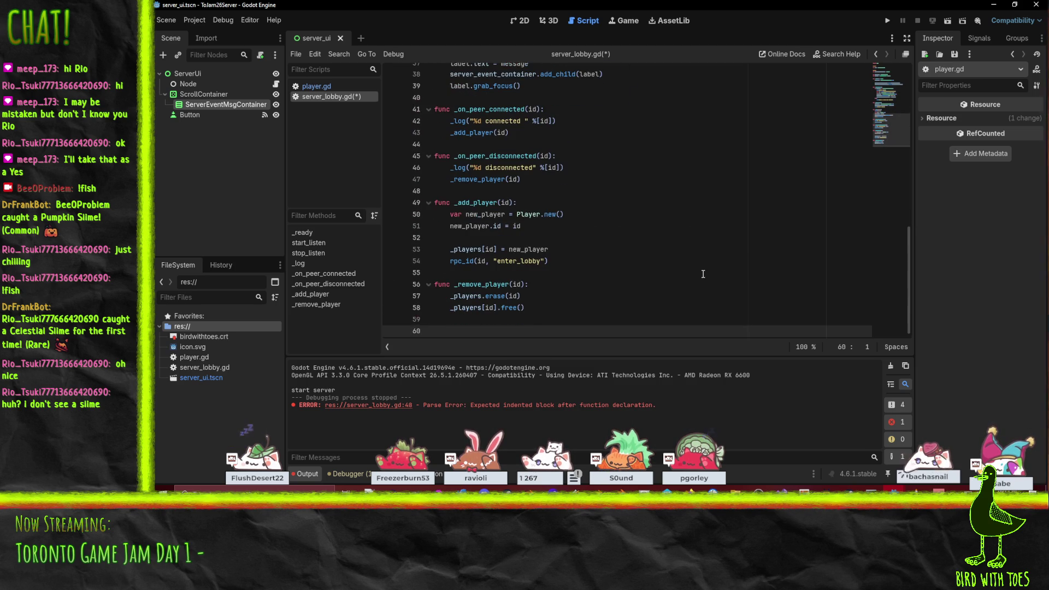
type("(\"")
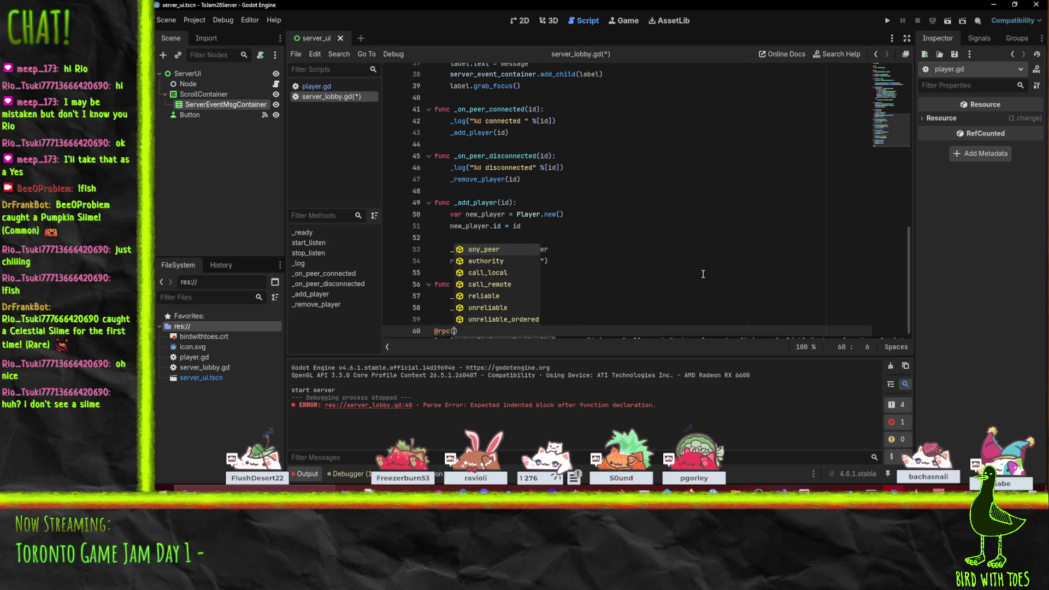
key("Escape")
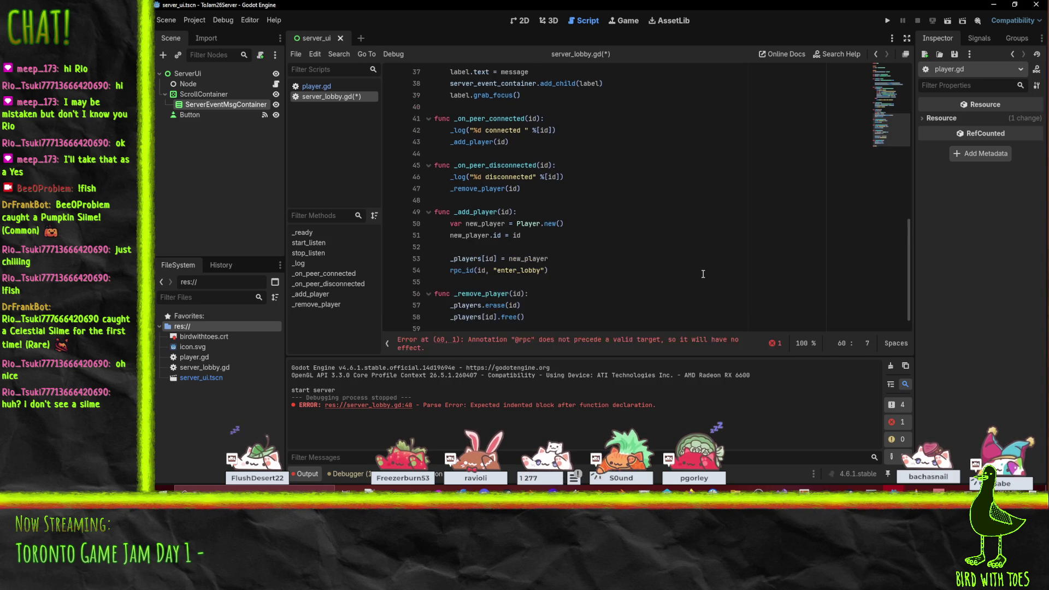
key("BackSpace")
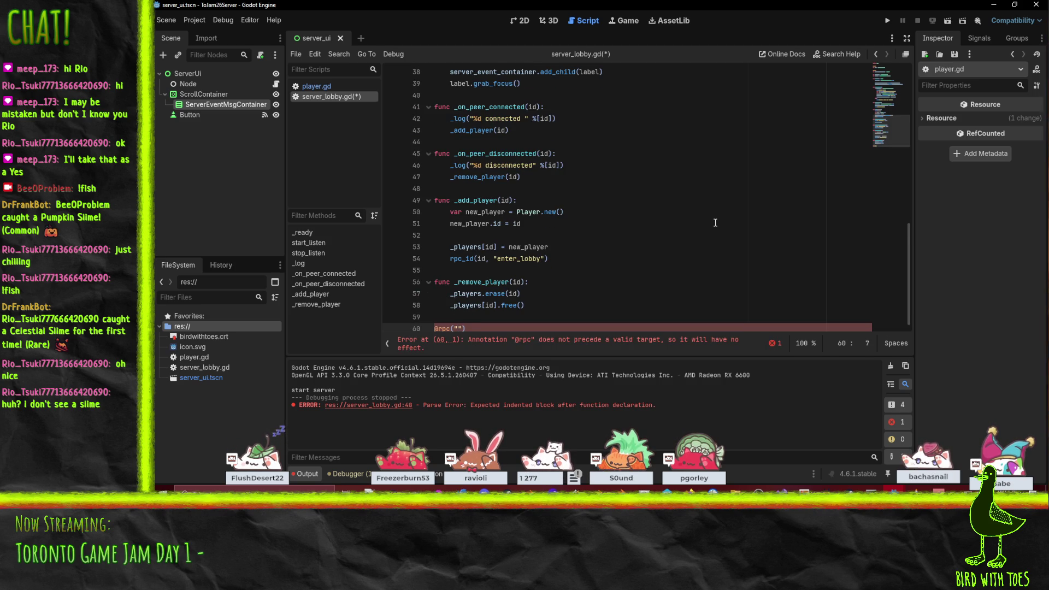
type("\"")
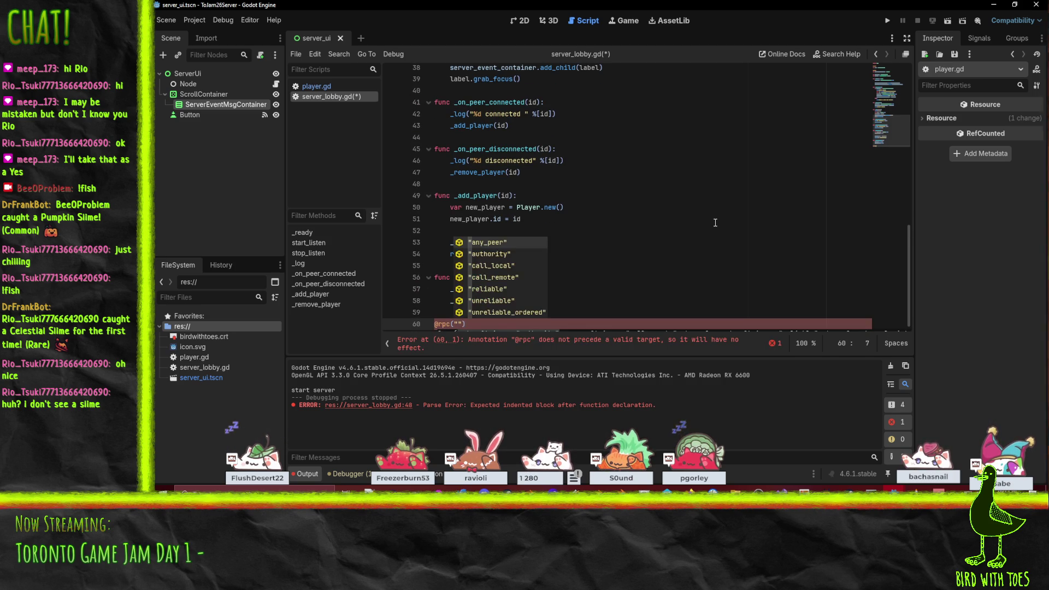
key("Down")
key("Down")
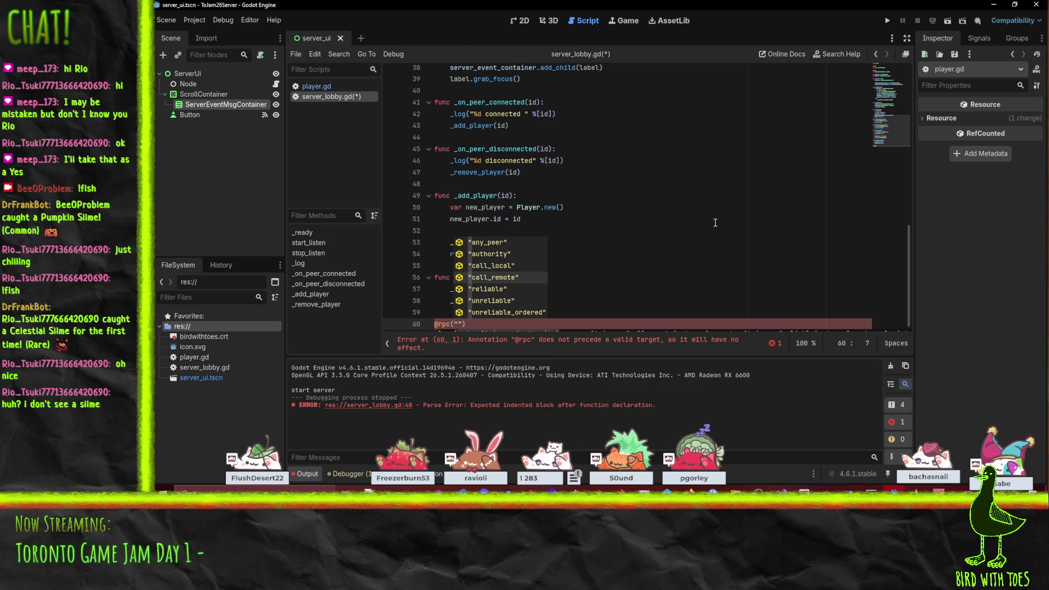
key("Return")
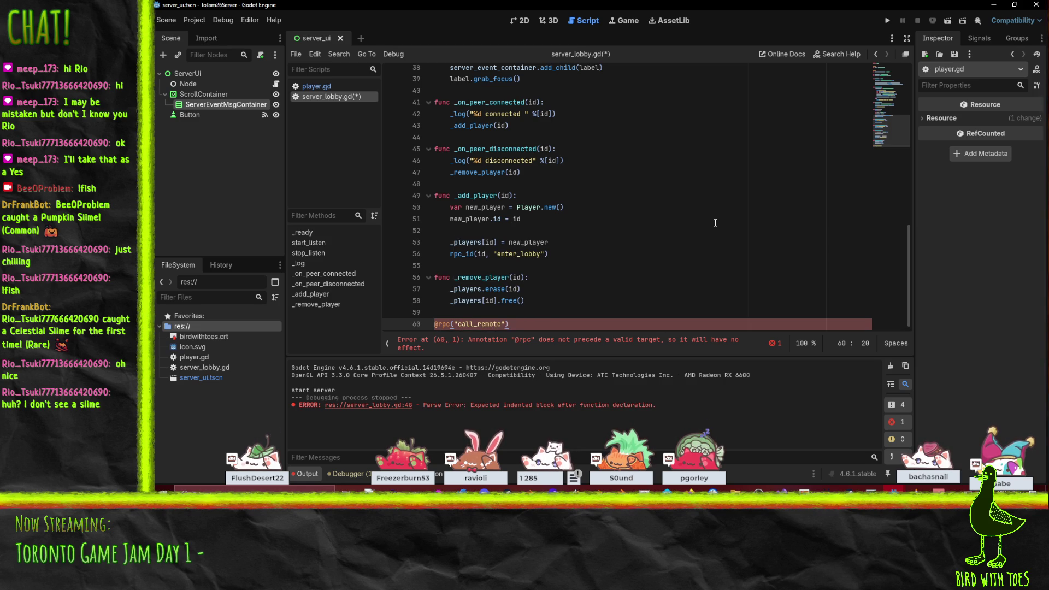
Declare func in_lobby(): under the annotation and begin a print call in its body
scroll(716, 215, "up", 1)
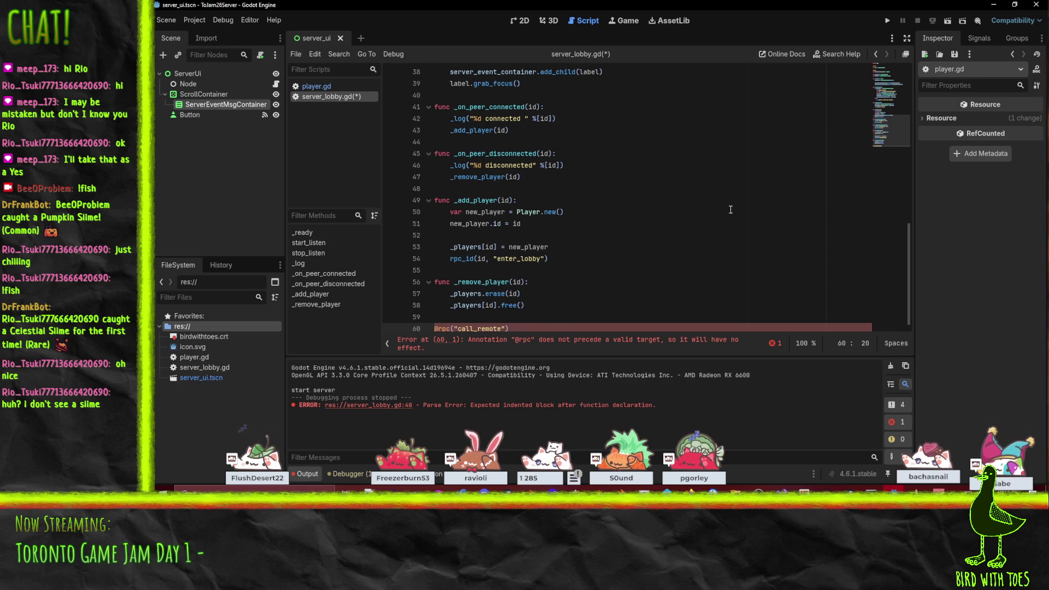
key("Return")
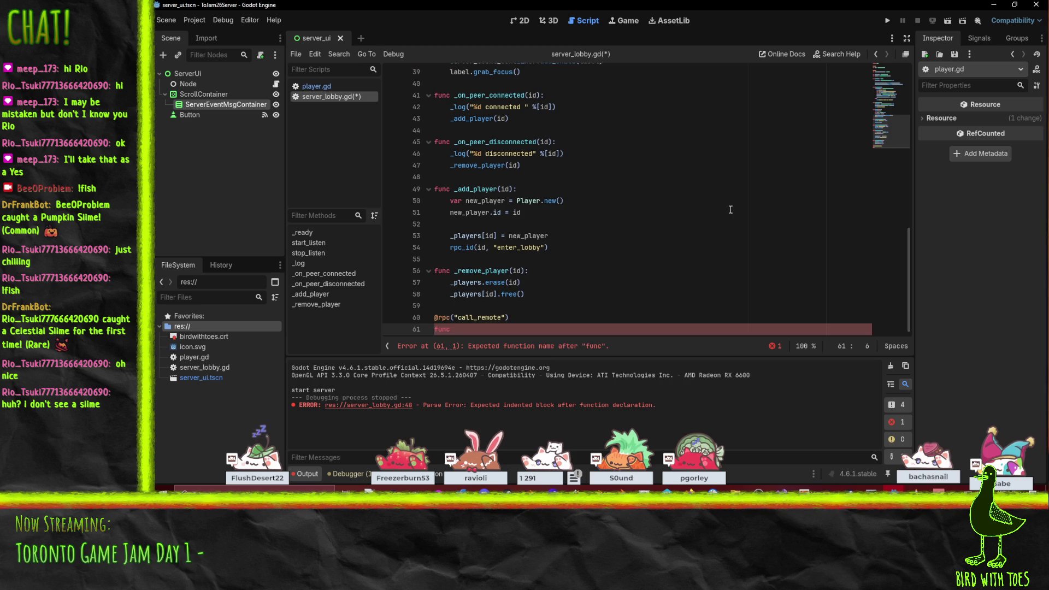
type("_lobby(")
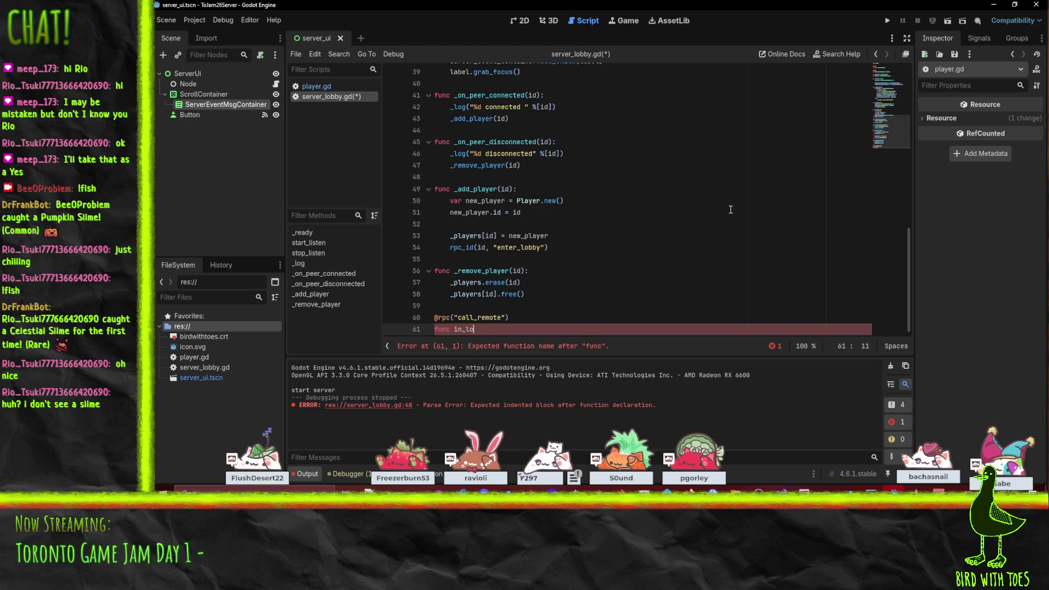
type("):")
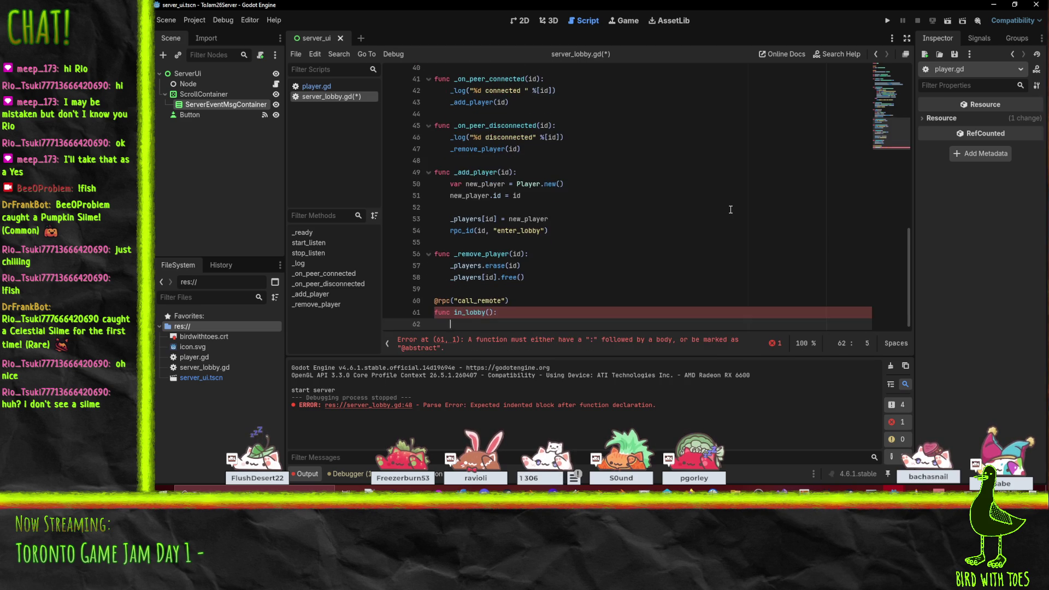
key("Return")
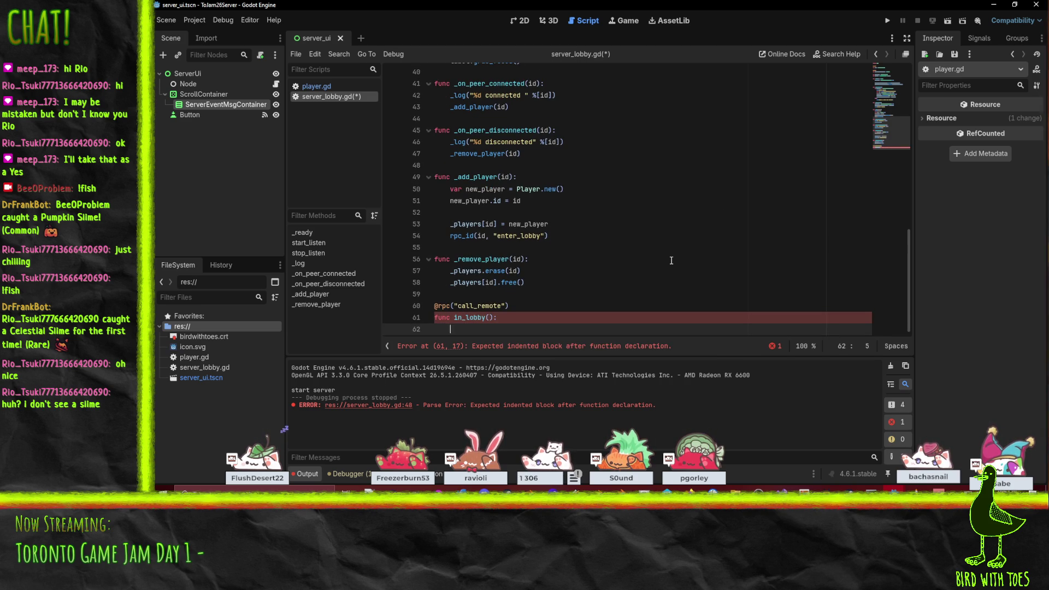
type("print(")
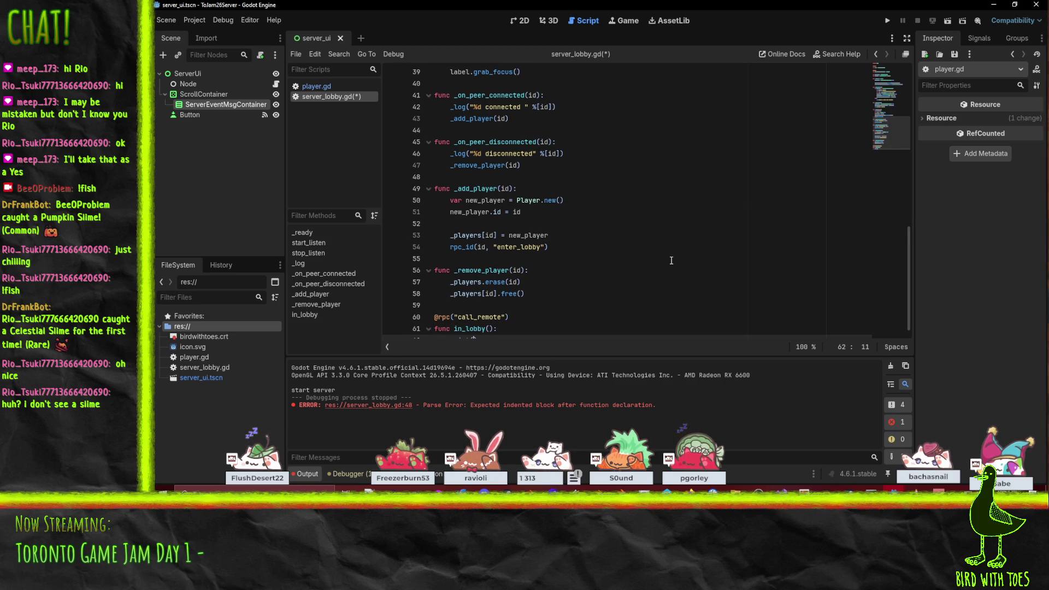
type("\"$")
Start the print text '%d in lo' and add a multiplayer.get_remote_sender_id() line above it
key("BackSpace")
type("%d ")
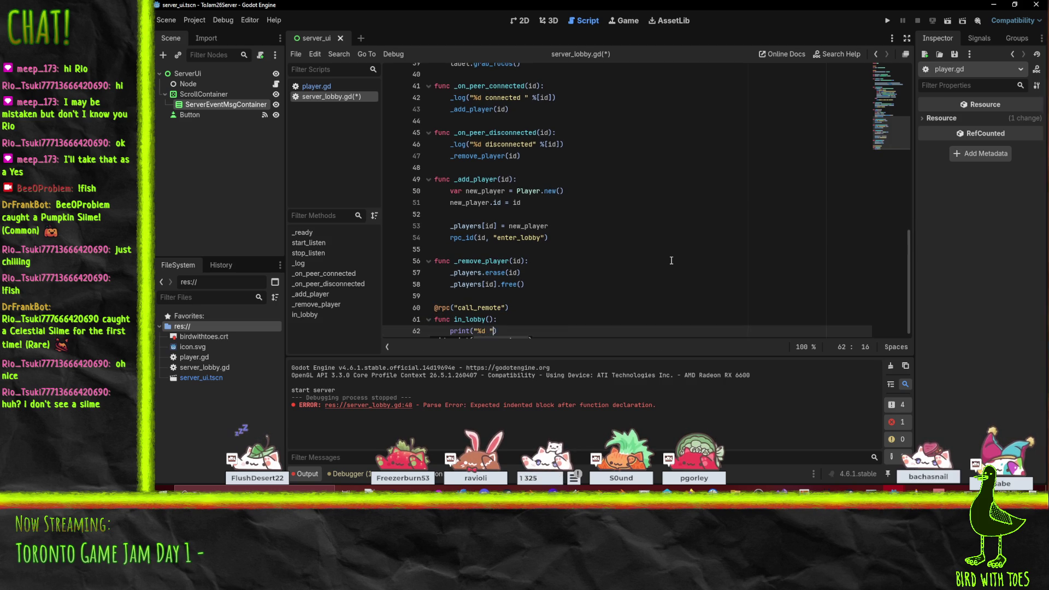
type("in l")
type("obby")
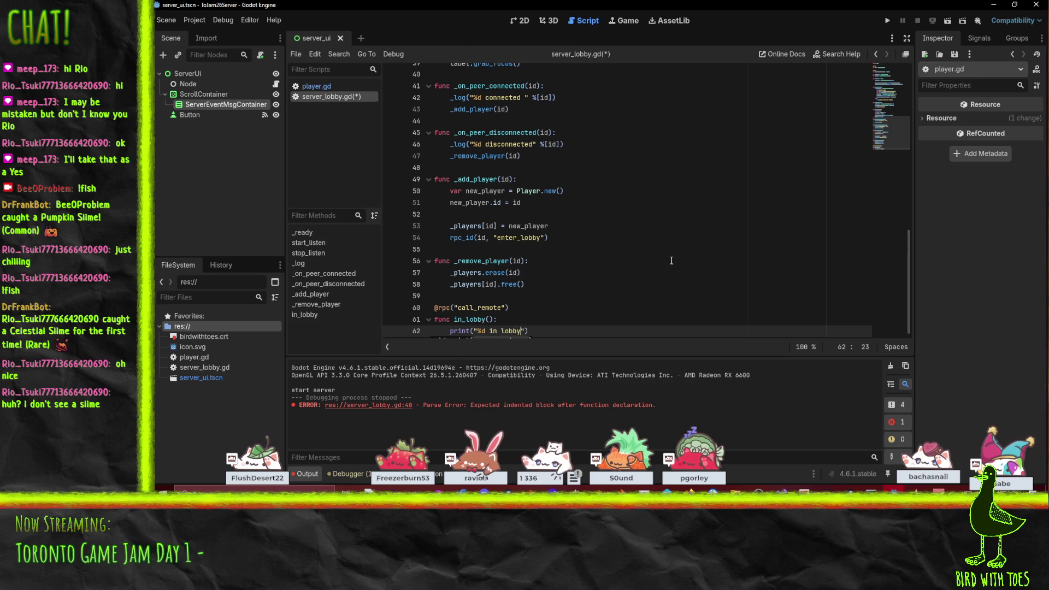
key("ctrl+z")
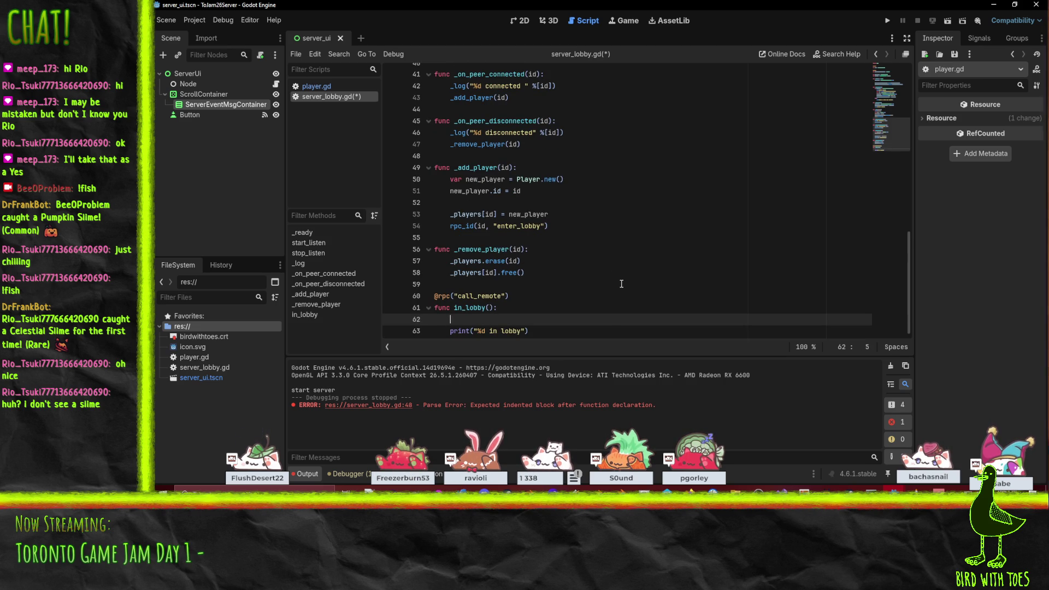
key("BackSpace")
type("multiplayer.get_rem")
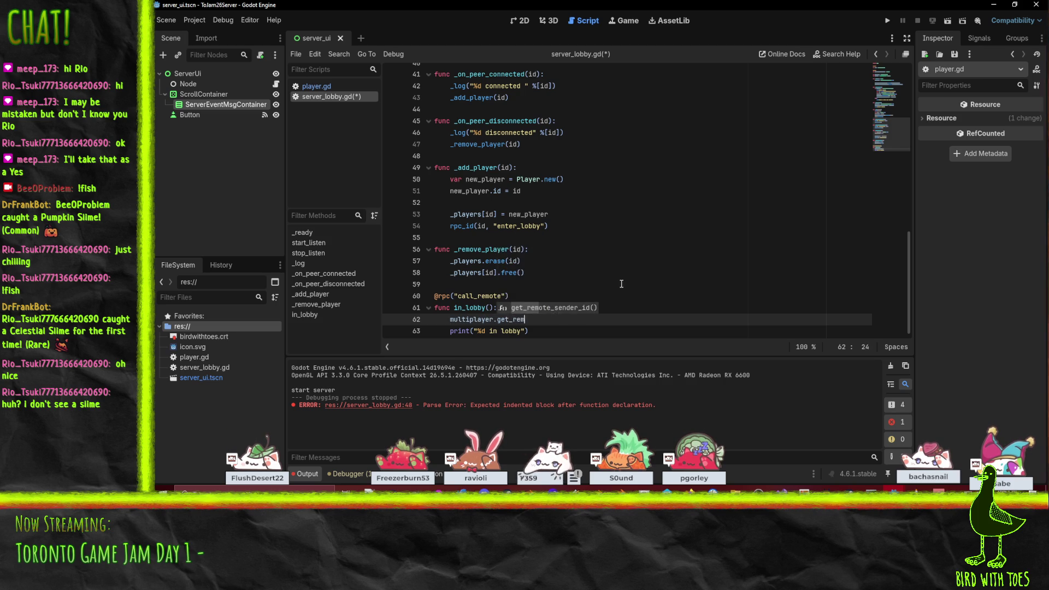
key("Tab")
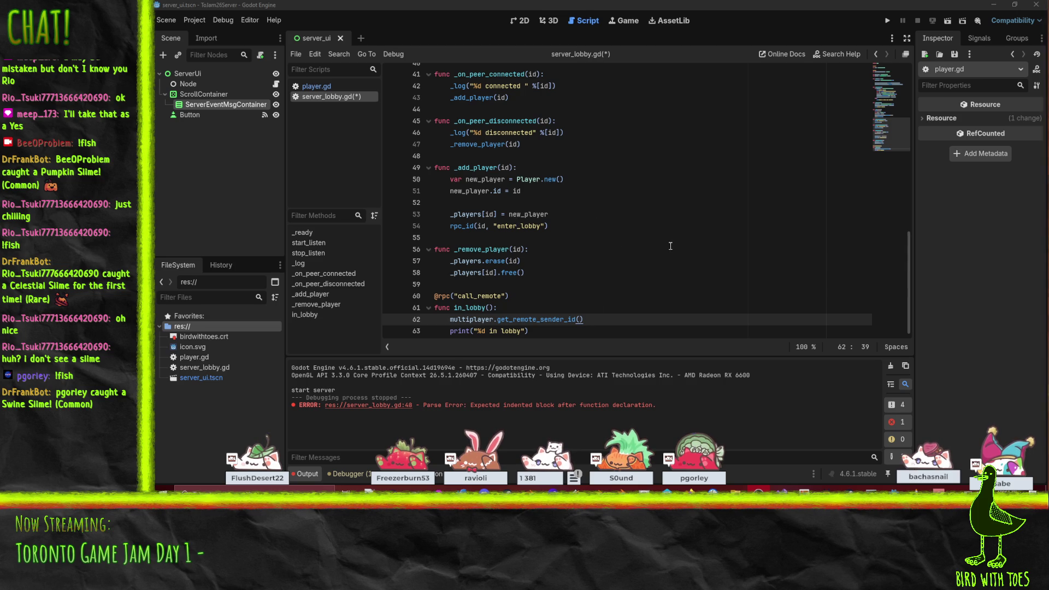
Append the ' %[id]' formatting to the print line after 'lobby'
left_click(527, 331)
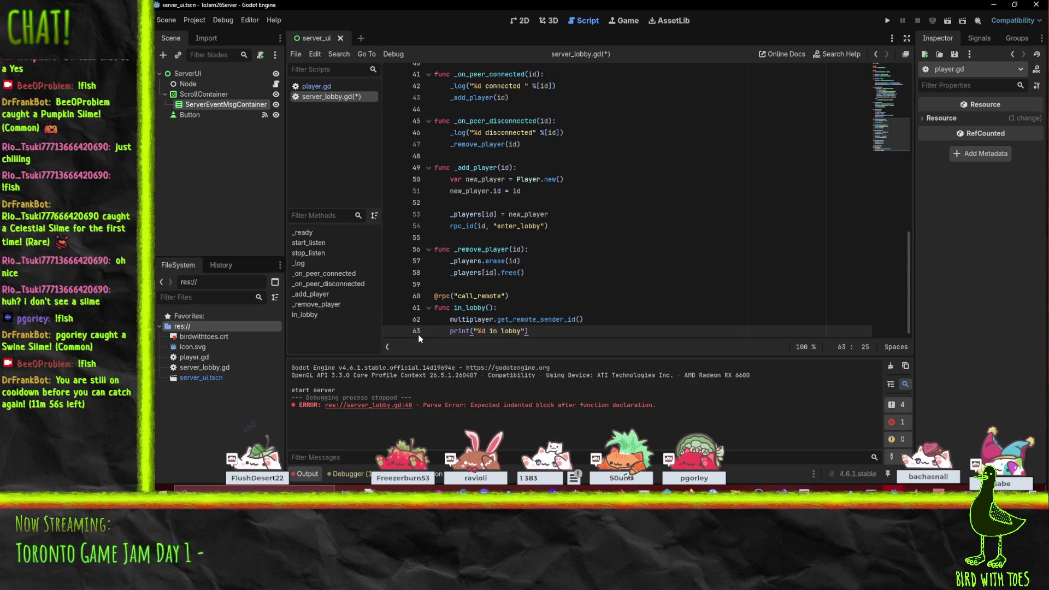
key("Left")
key("Left")
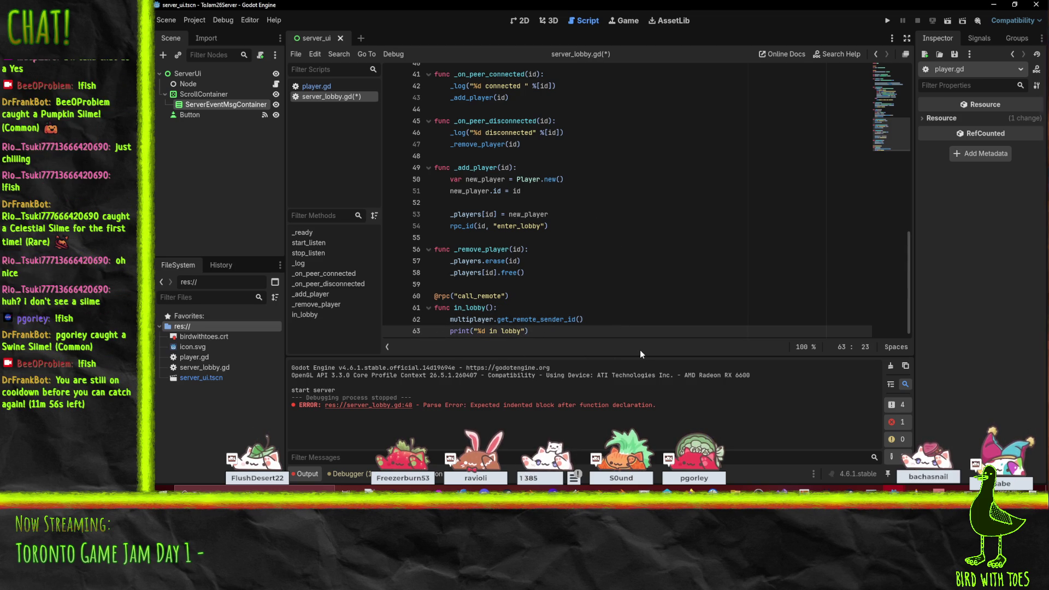
type("\" ")
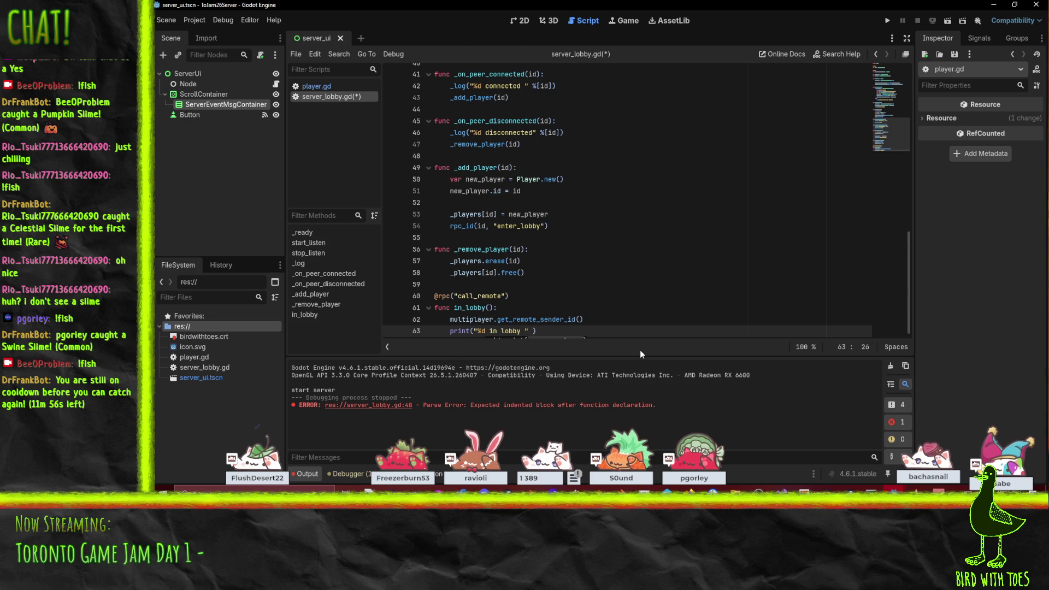
type("%[id")
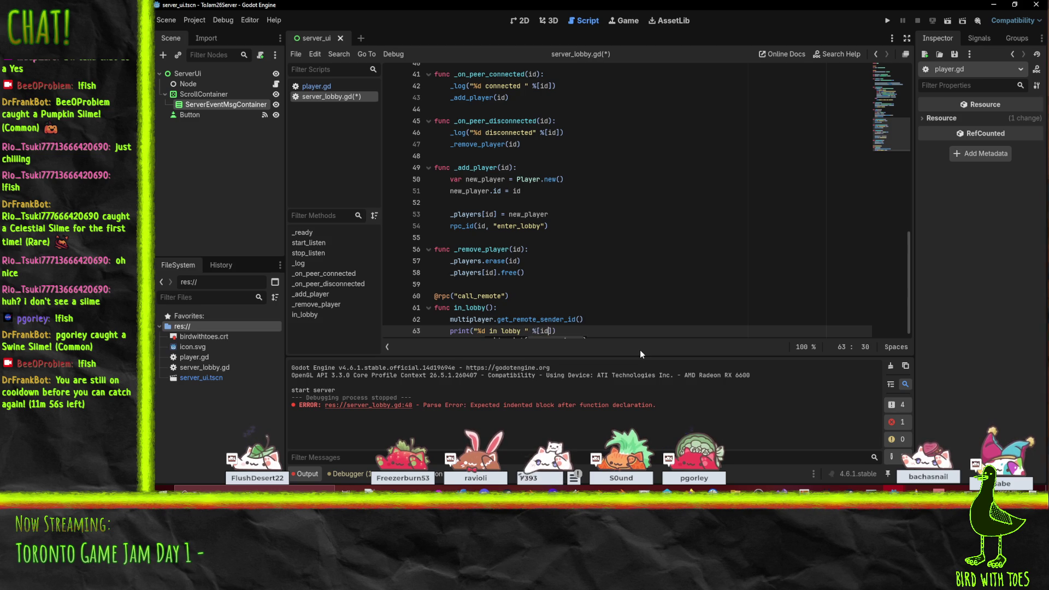
key("Escape")
key("Up")
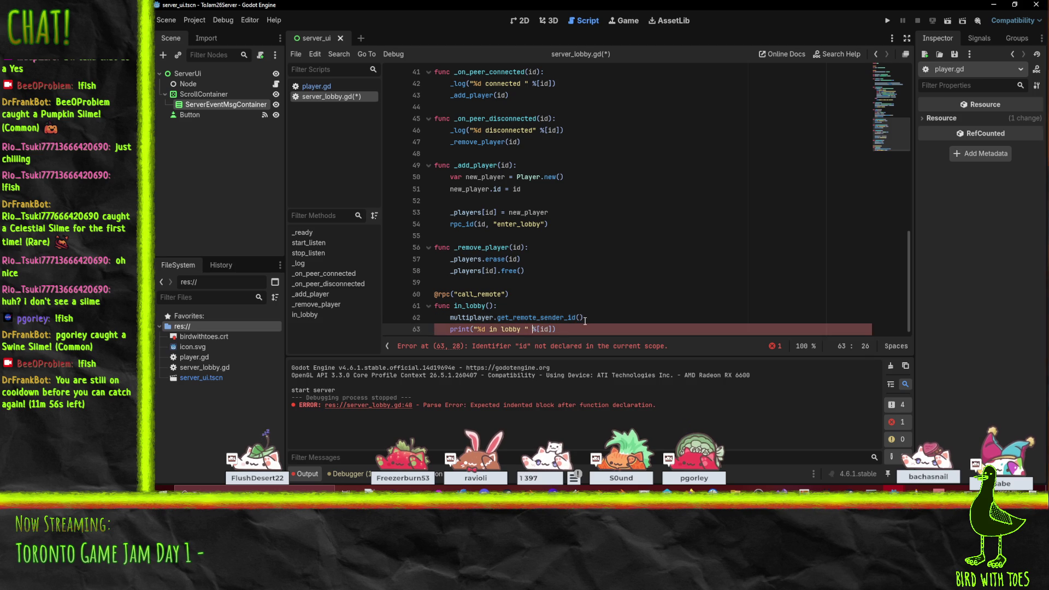
Store the sender id in var id and call _players[id].in_lobby() on the next line
type("var id =")
key("End")
scroll(581, 279, "down", 1)
key("Return")
type("var palye")
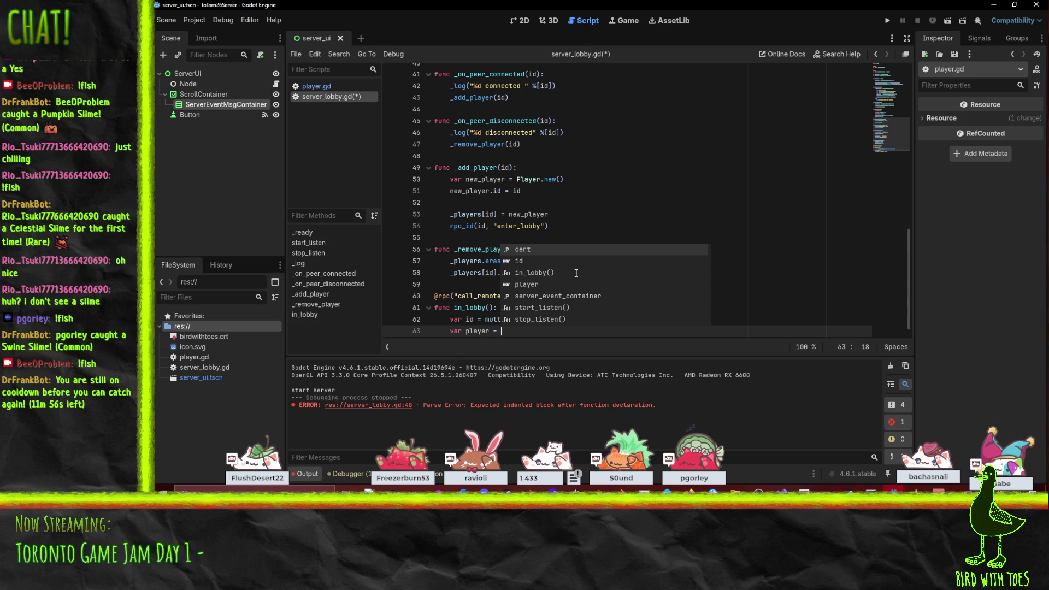
type("_palye")
key("BackSpace")
key("BackSpace")
key("BackSpace")
key("Home")
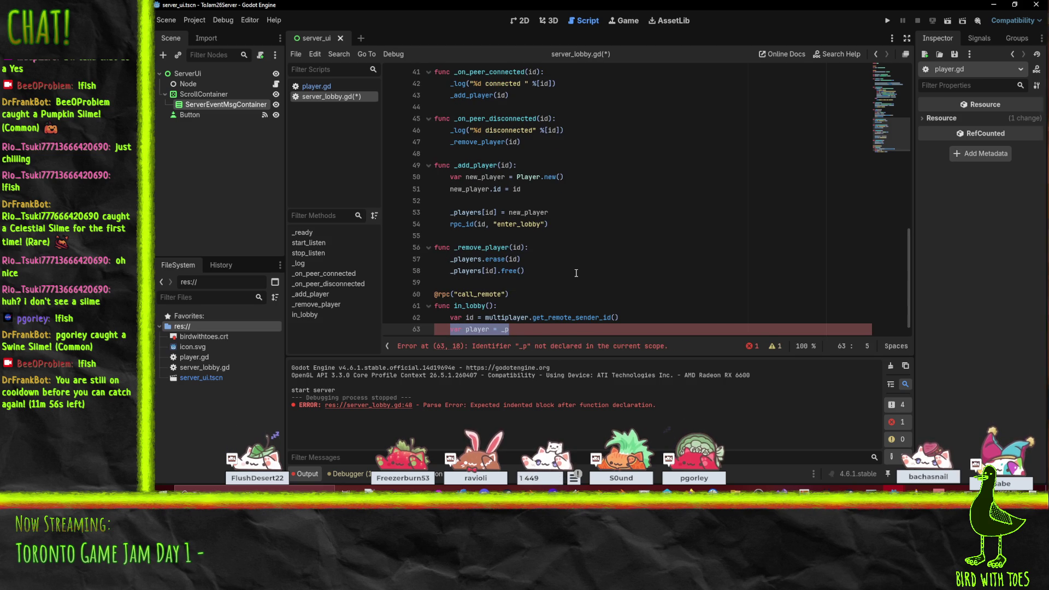
type("_players[")
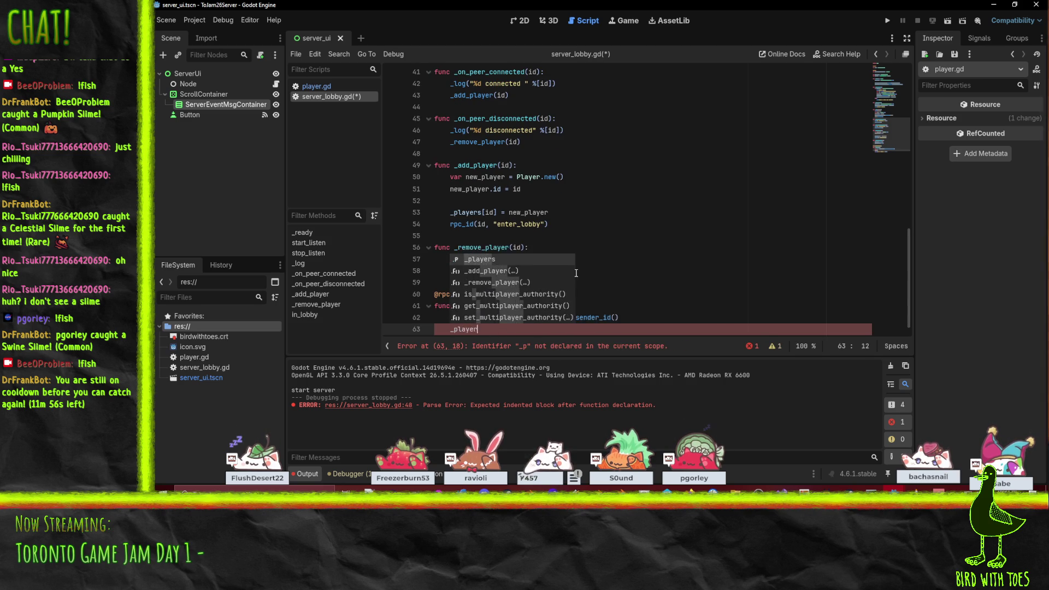
type("id].")
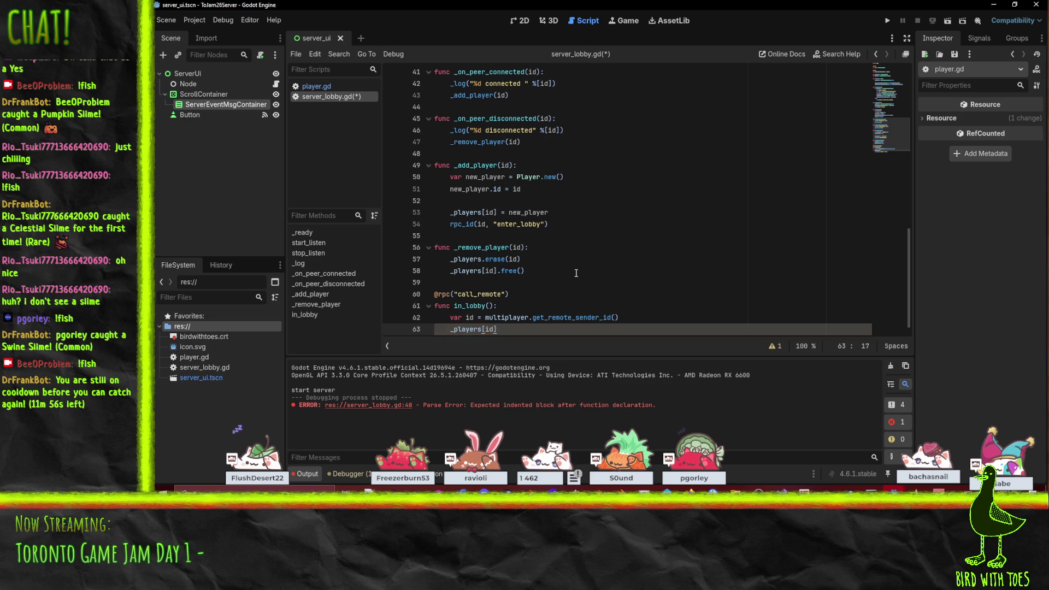
type("in_")
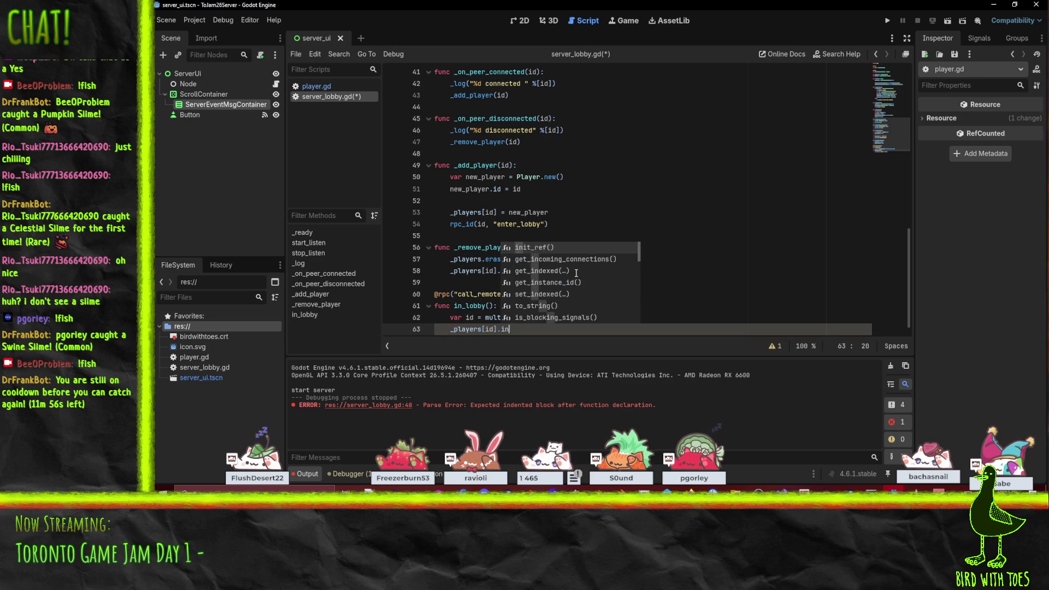
key("Return")
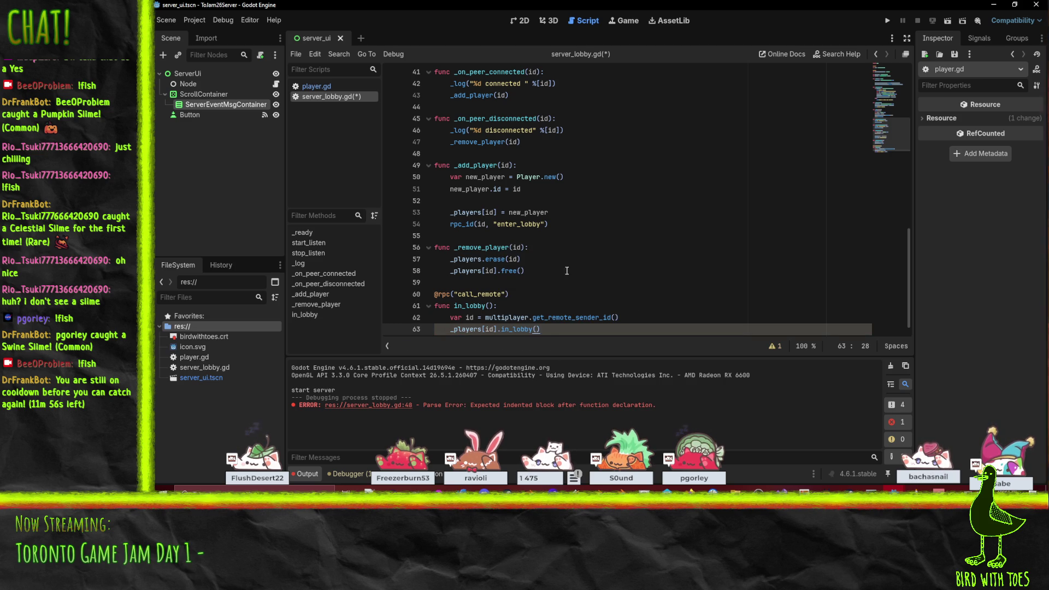
Save server_lobby.gd
scroll(601, 303, "down", 1)
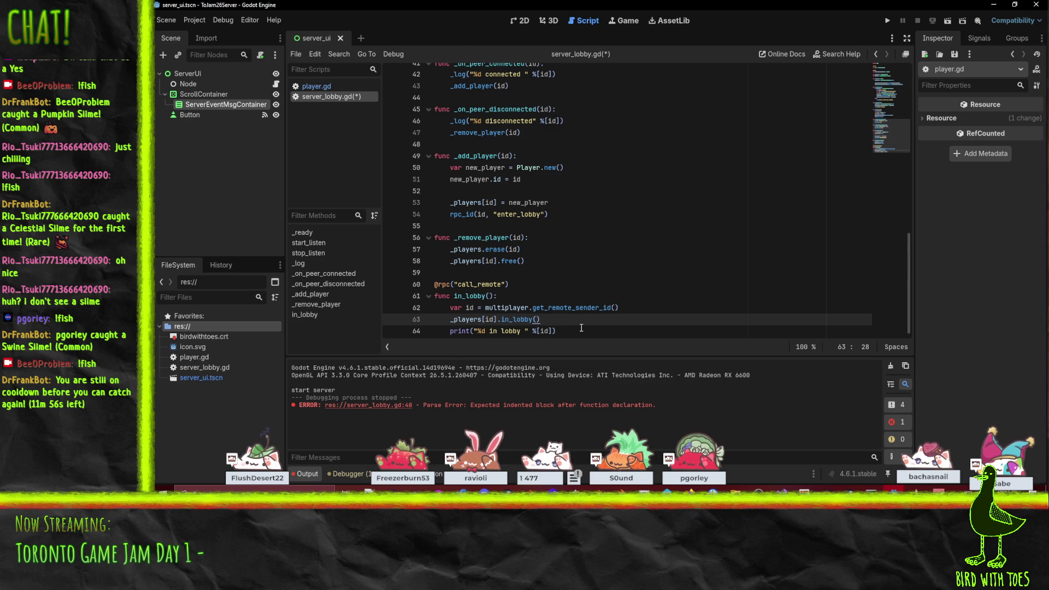
left_click(581, 328)
key("ctrl+s")
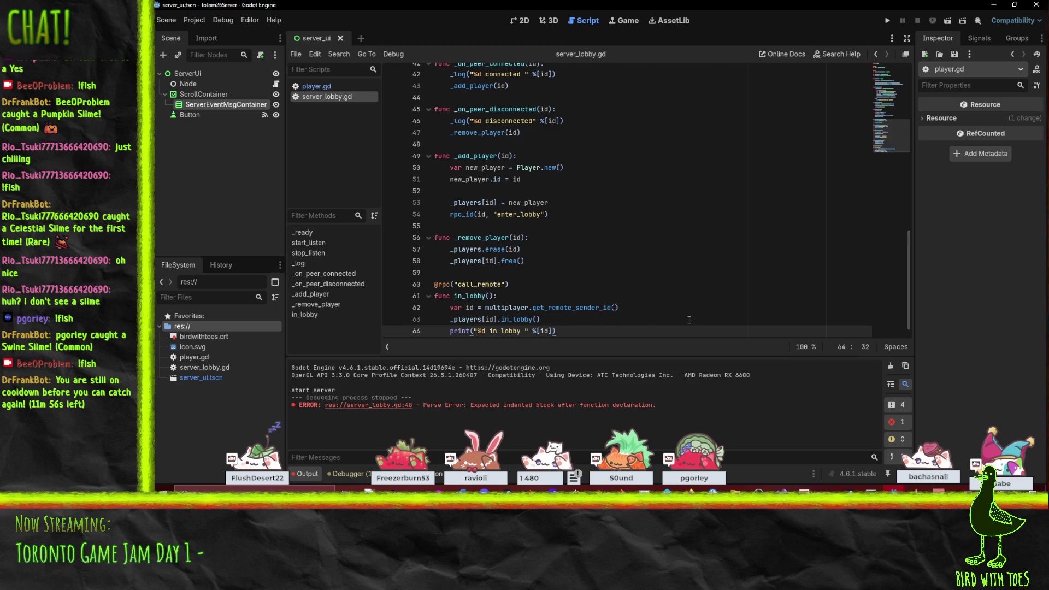
scroll(682, 328, "down", 1)
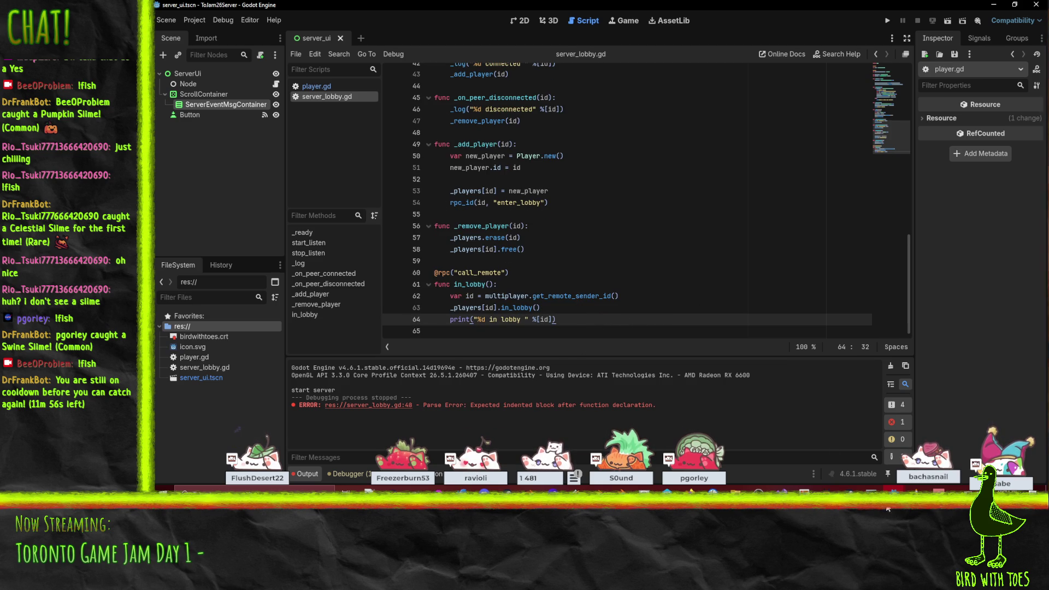
In the lobby_and_title scene, add a Control child node under Title
mouse_move(833, 481)
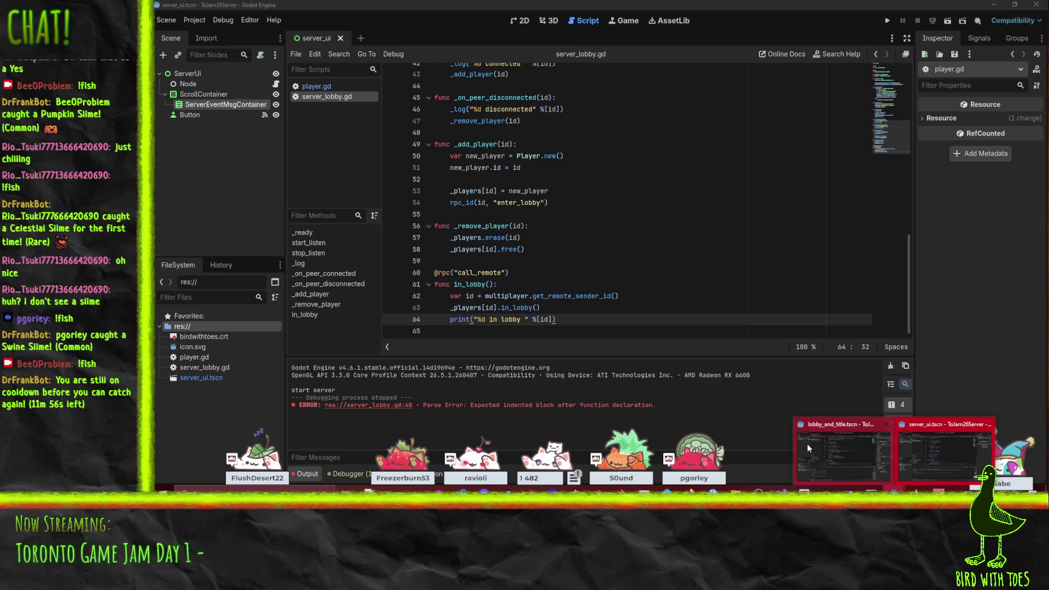
left_click(808, 443)
left_click(600, 306)
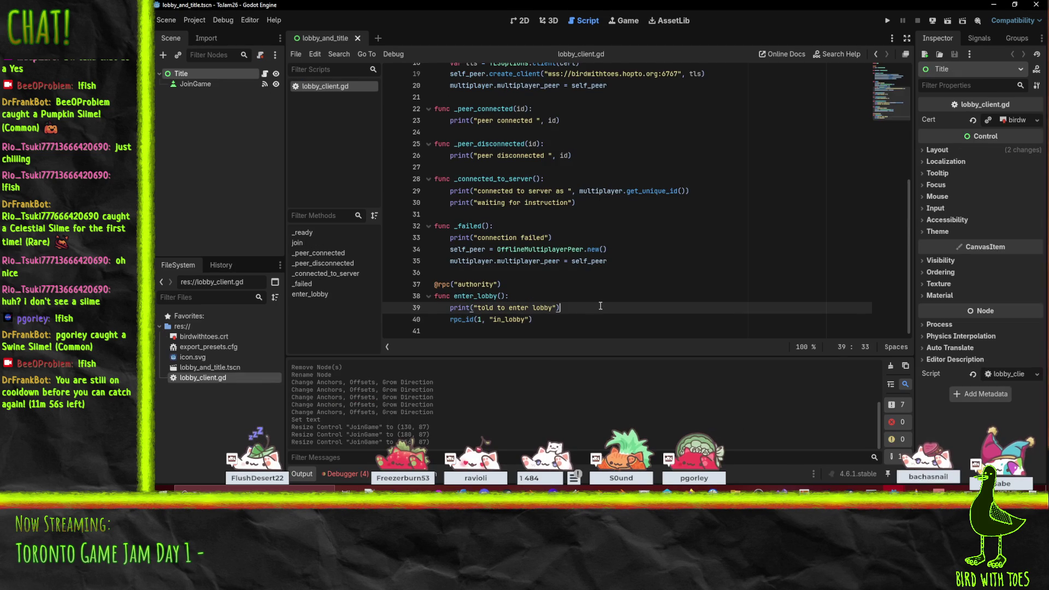
scroll(526, 164, "up", 6)
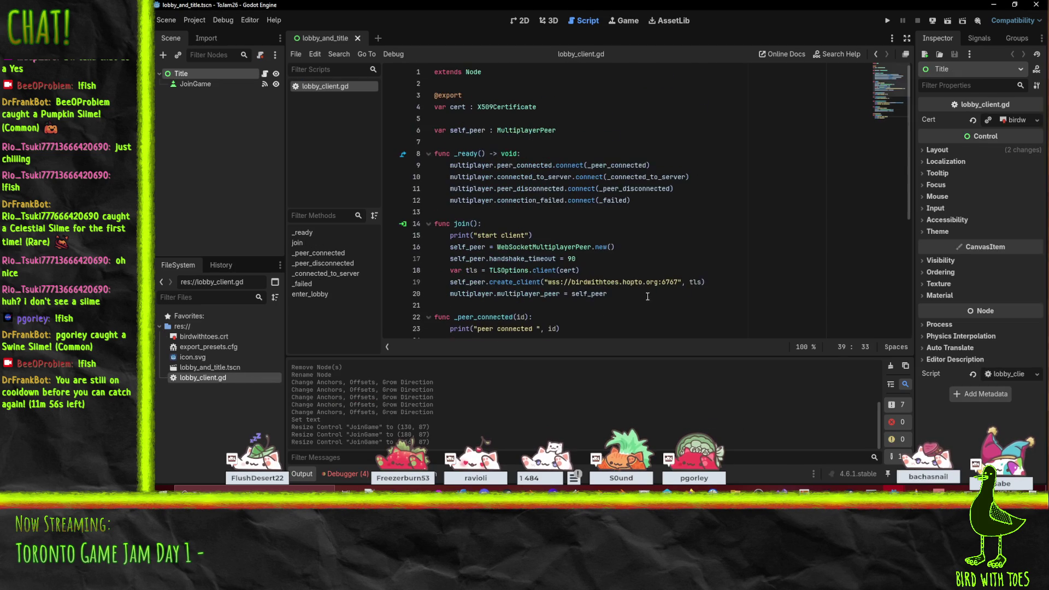
right_click(182, 76)
left_click(225, 100)
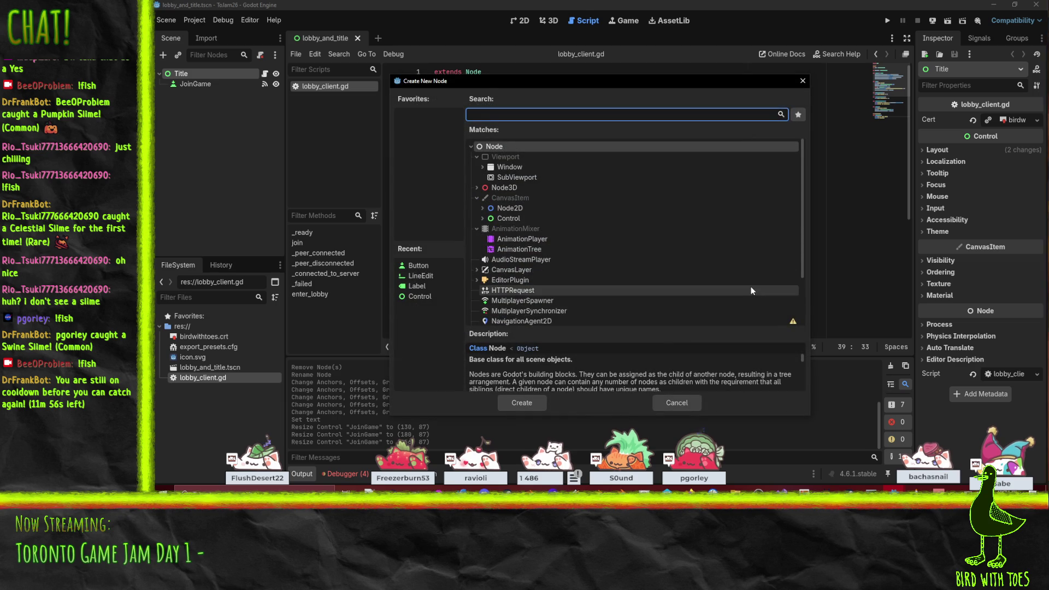
left_click(484, 218)
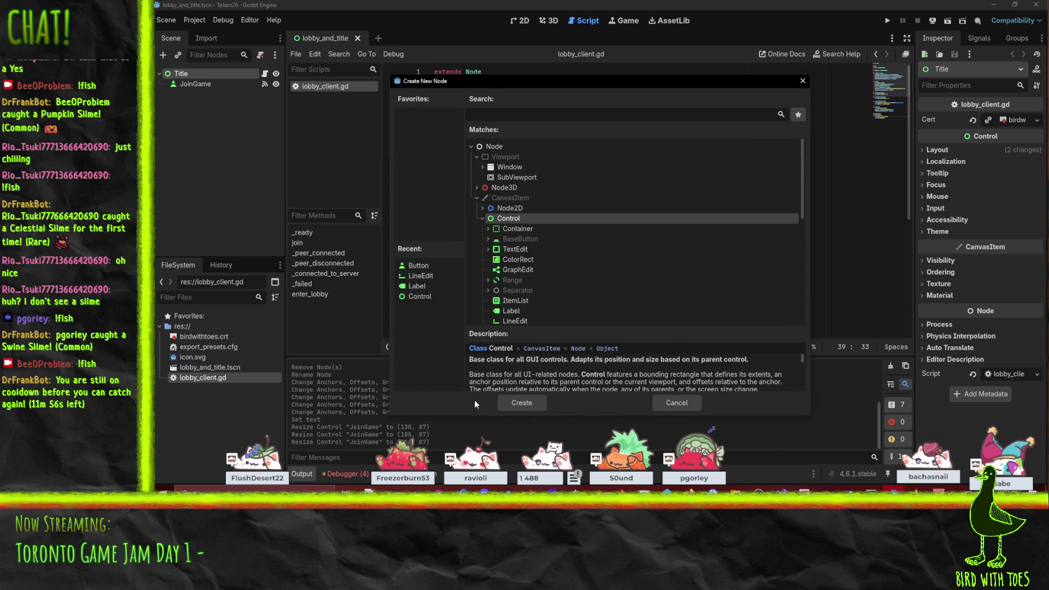
left_click(507, 403)
Change the new Control node's type to ColorRect
right_click(182, 94)
left_click(603, 102)
left_click(552, 21)
left_click(519, 20)
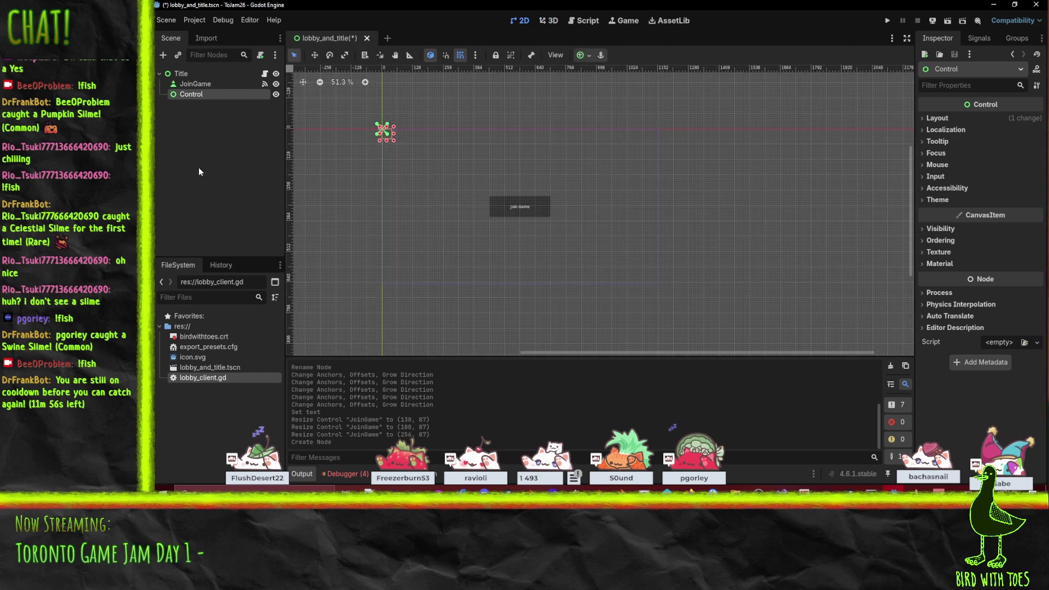
right_click(191, 93)
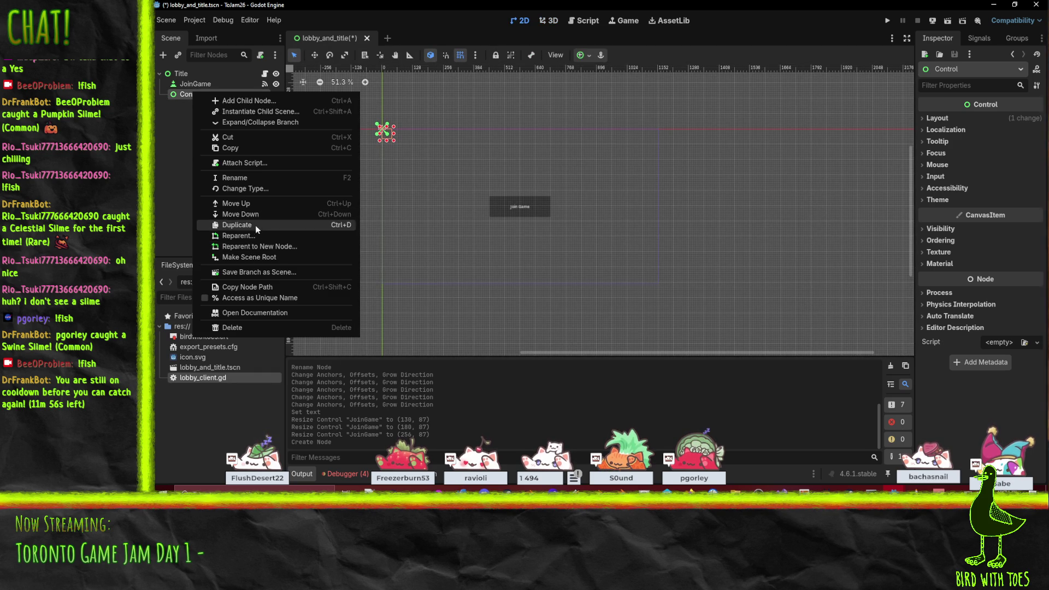
left_click(265, 189)
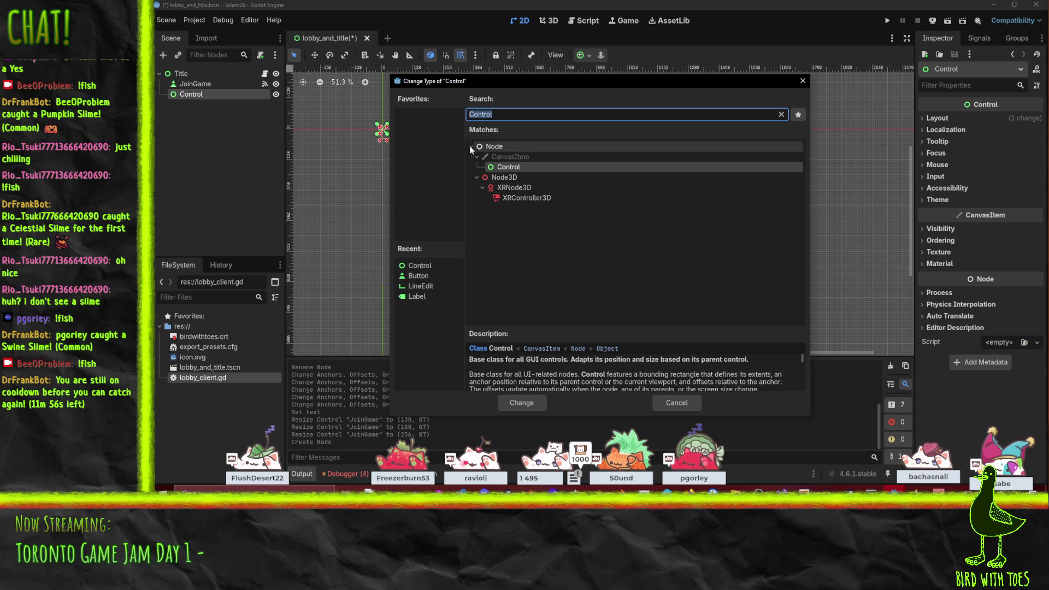
key("BackSpace")
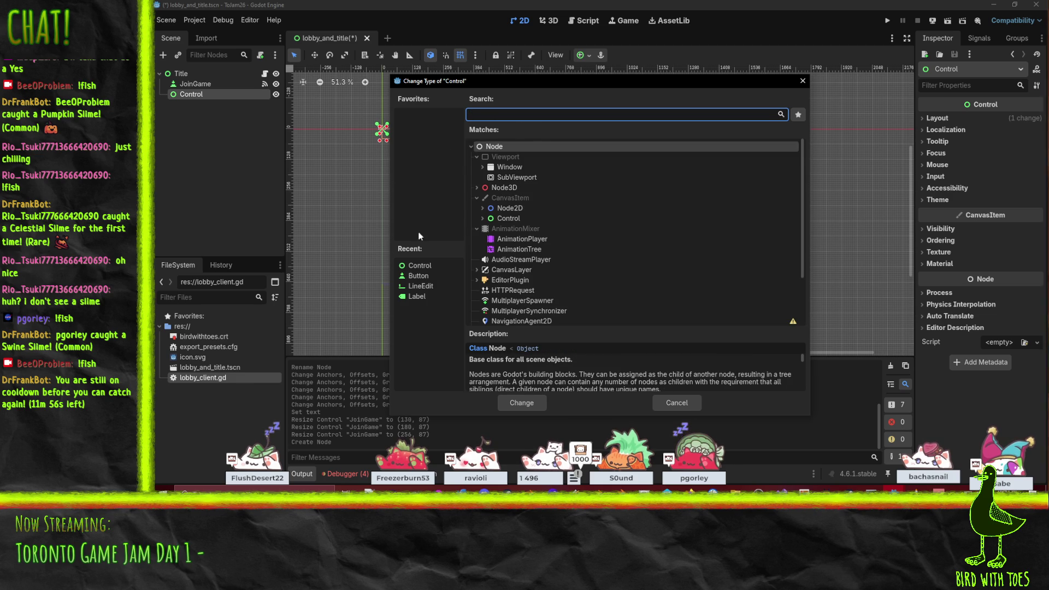
left_click(483, 218)
scroll(606, 248, "down", 3)
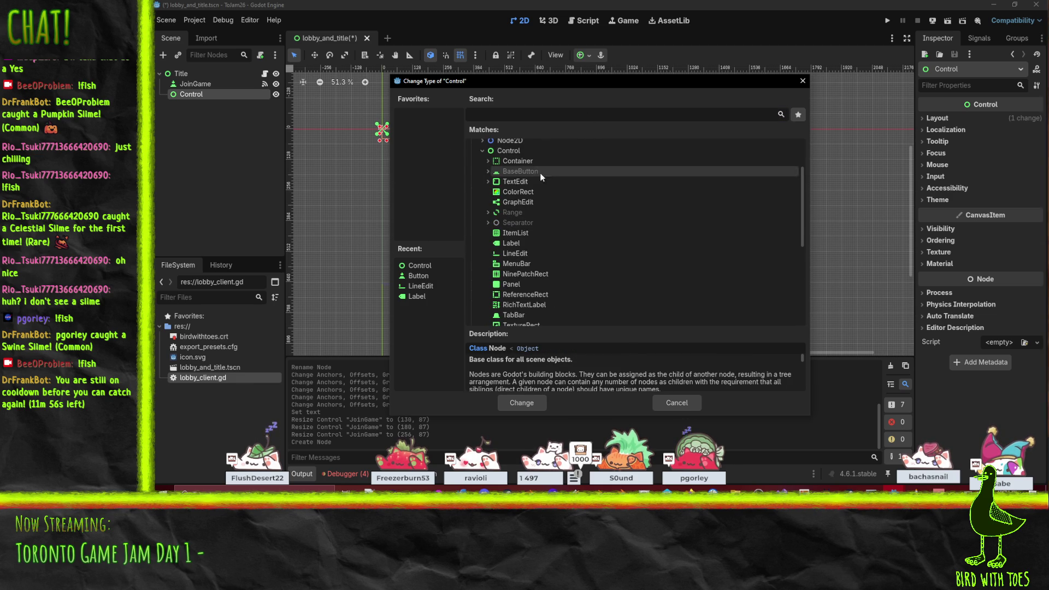
left_click(531, 192)
left_click(522, 402)
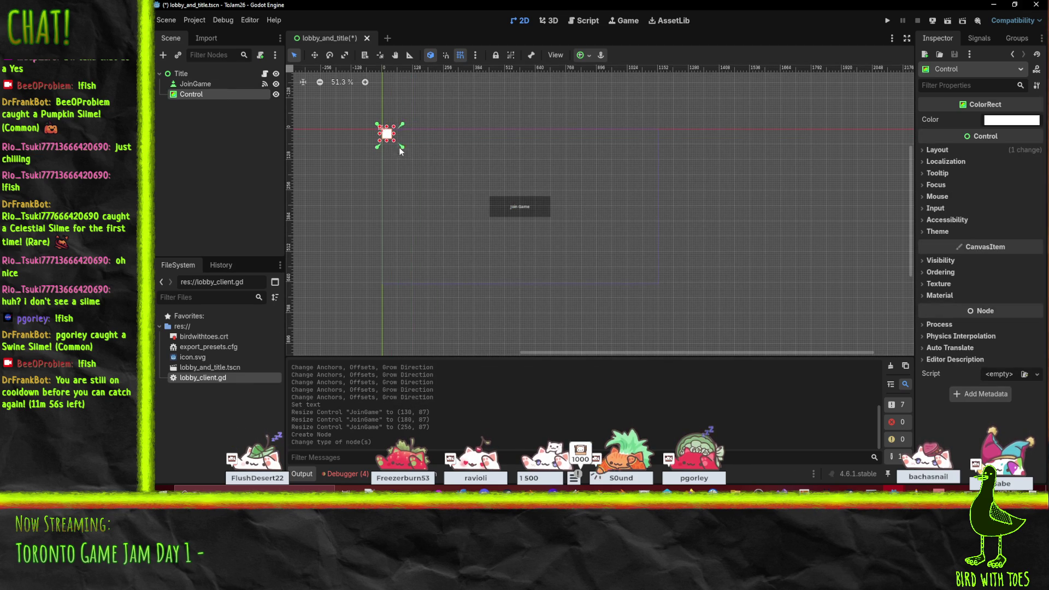
Anchor the rectangle at the centre and resize it to about 512 by 520
left_click(584, 57)
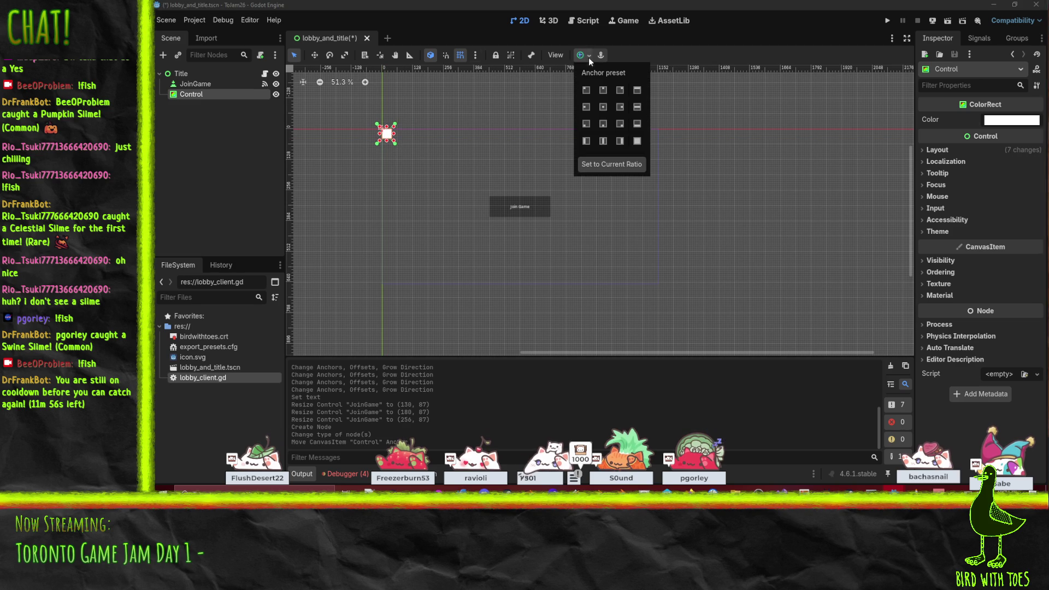
left_click(601, 107)
left_click(200, 92)
scroll(464, 194, "up", 3)
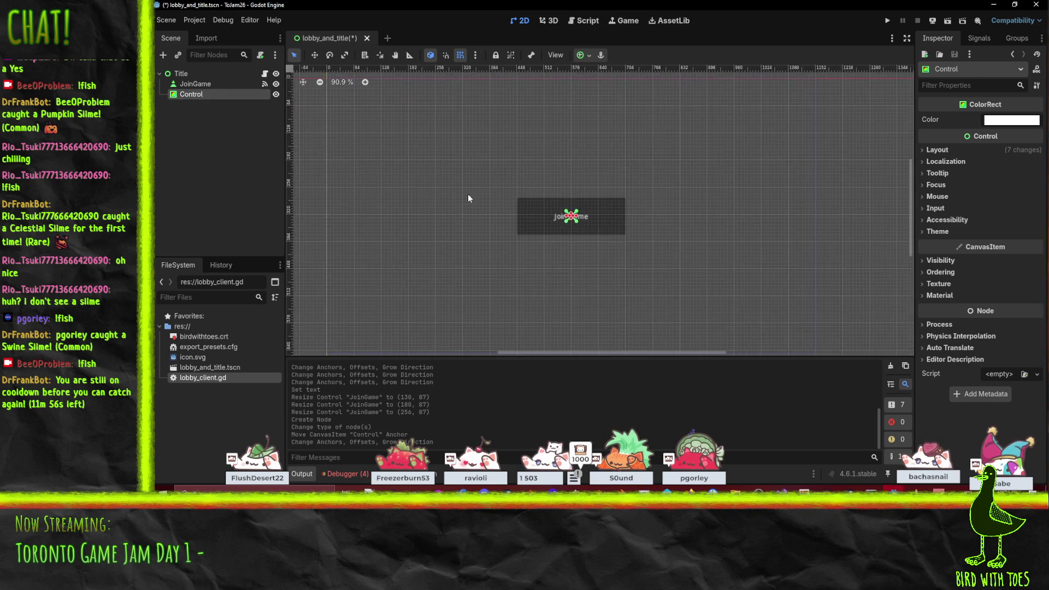
mouse_move(572, 216)
left_mouse_down()
mouse_move(487, 215)
mouse_move(535, 167)
mouse_move(541, 109)
mouse_move(458, 103)
left_mouse_up()
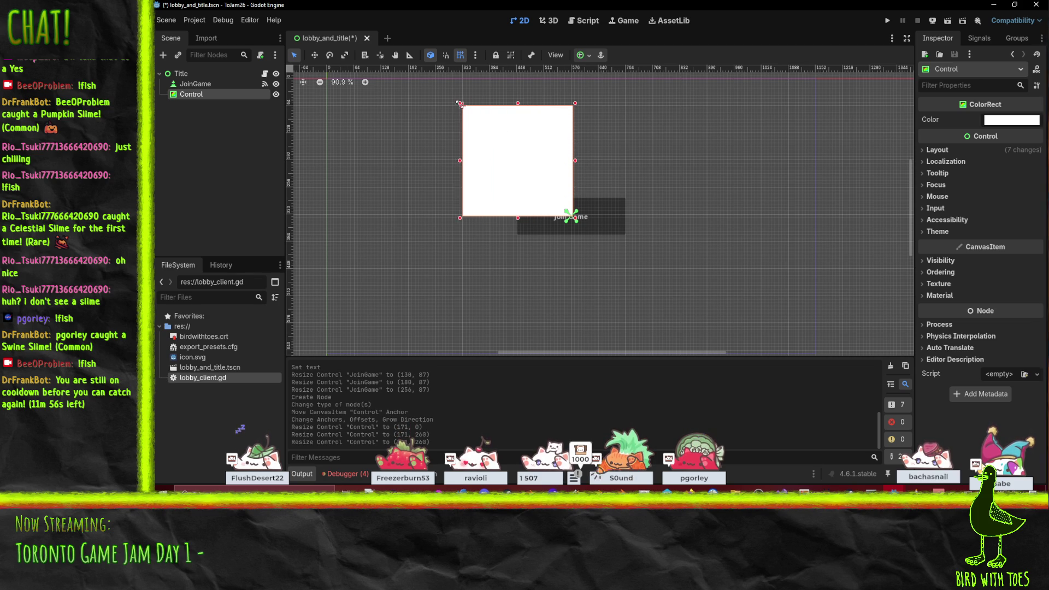
scroll(633, 200, "down", 3)
mouse_move(591, 216)
left_mouse_down()
mouse_move(680, 295)
mouse_move(712, 298)
left_mouse_up()
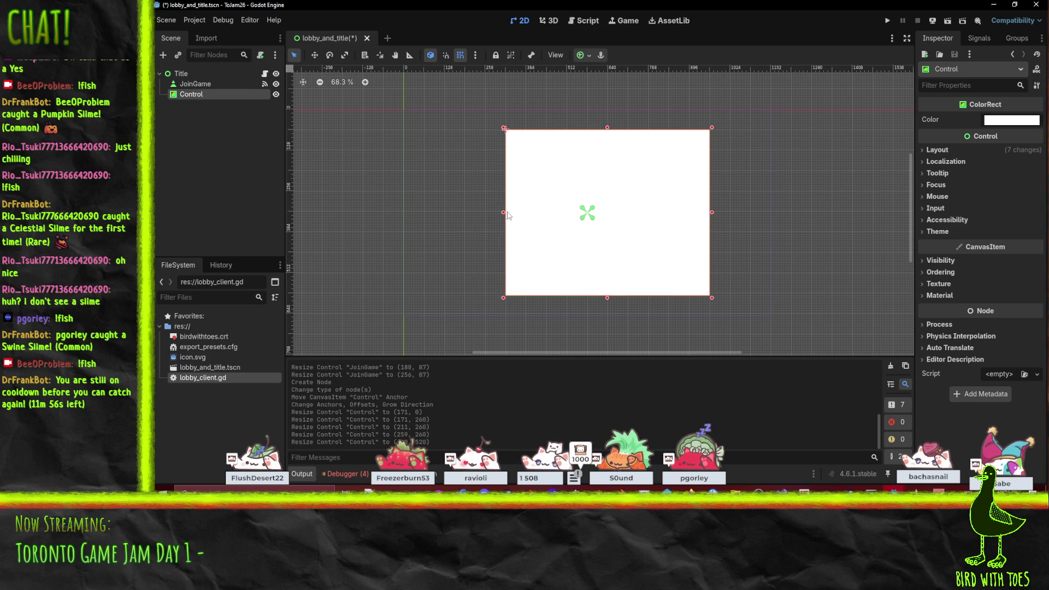
mouse_move(712, 213)
left_mouse_down()
mouse_move(640, 218)
mouse_move(670, 221)
left_mouse_up()
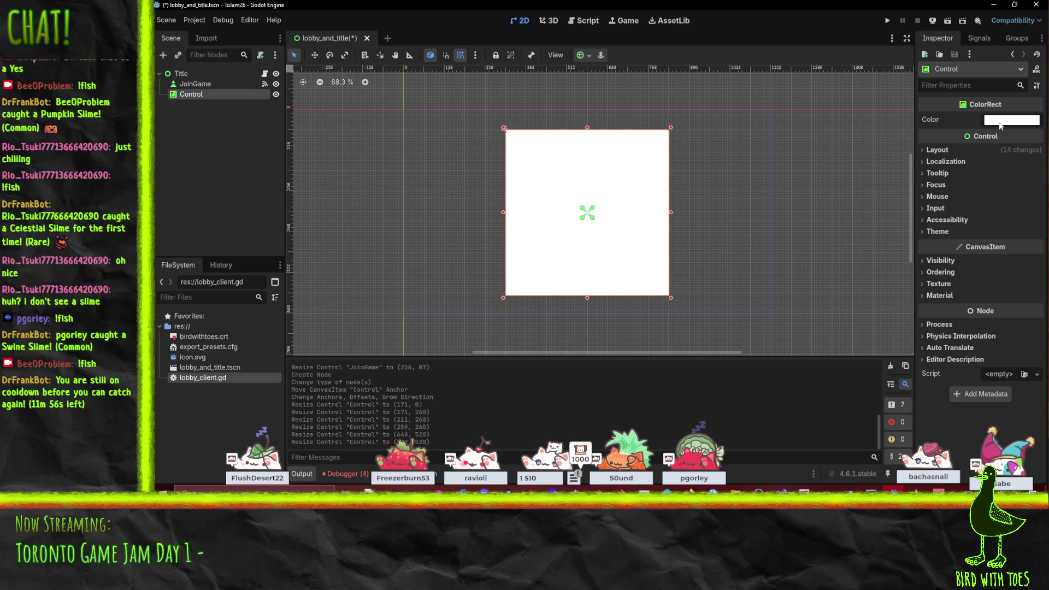
Set the rectangle's colour to dark grey 606060
left_click(998, 120)
mouse_move(1033, 195)
left_mouse_down()
mouse_move(1032, 210)
mouse_move(1032, 196)
left_mouse_up()
left_click(773, 3)
Add a Label under the grey panel with the text 'PICK YOUR CHARACTER'
right_click(192, 93)
left_click(240, 100)
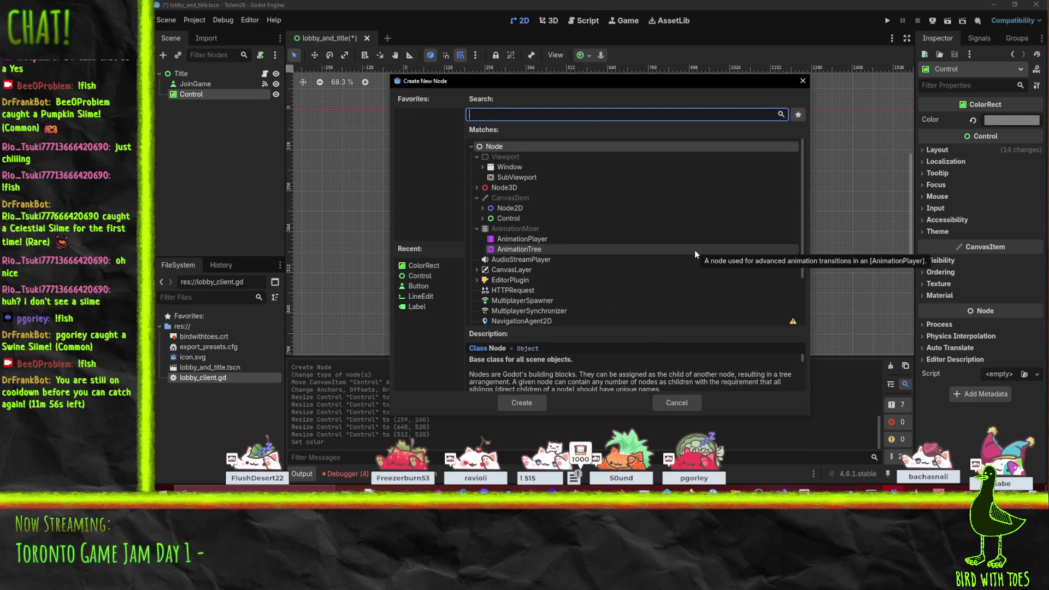
type("label")
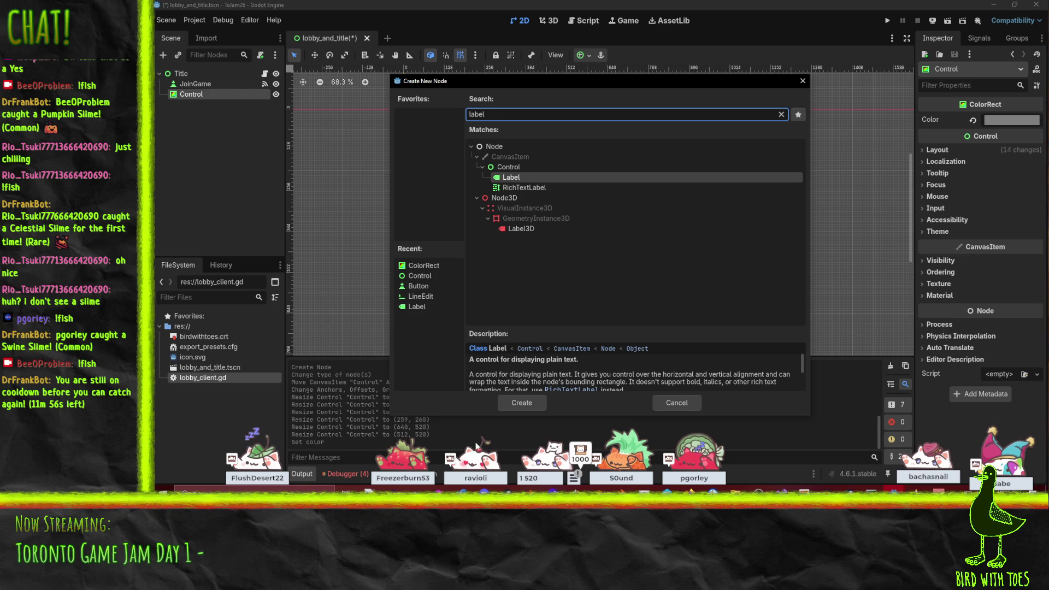
left_click(521, 403)
left_click(942, 161)
type("PICK YOUR CHARACTE")
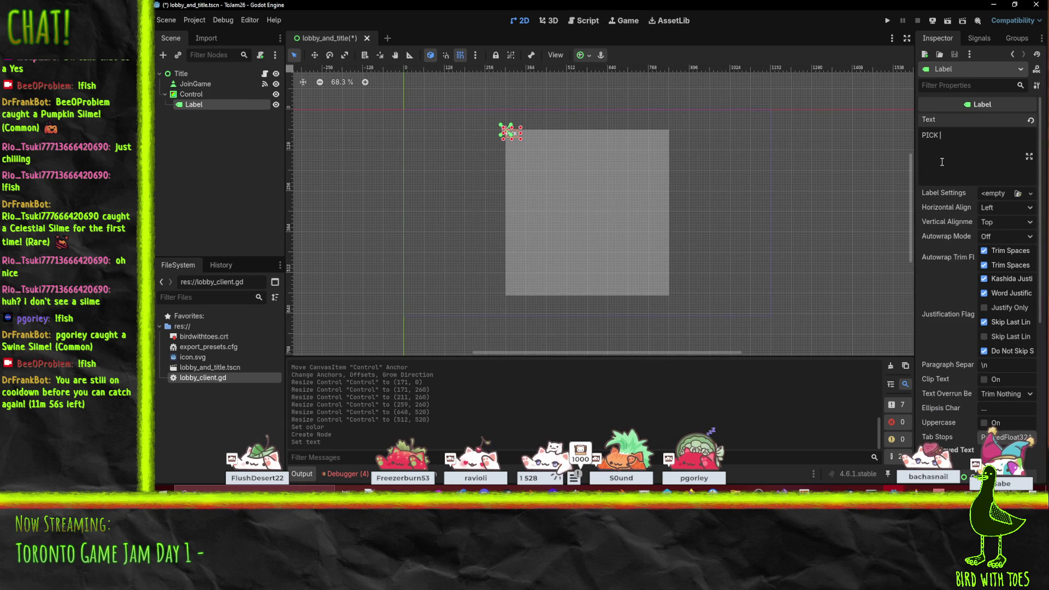
type("R")
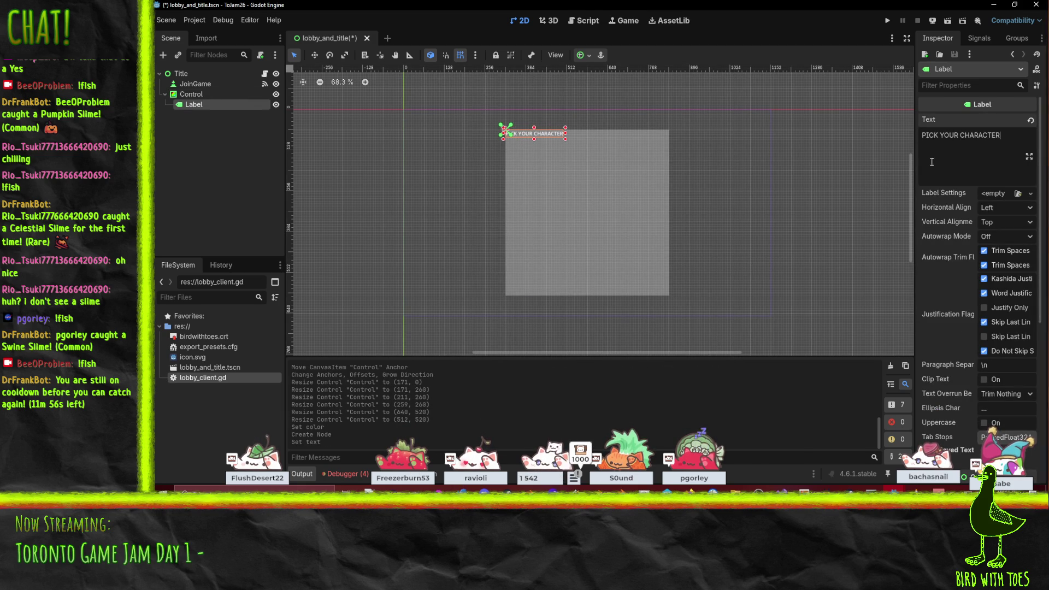
Anchor the label at the centre of the panel's top edge, nudged slightly down
scroll(572, 179, "up", 5)
mouse_move(525, 107)
left_mouse_down()
mouse_move(593, 126)
mouse_move(617, 114)
left_mouse_up()
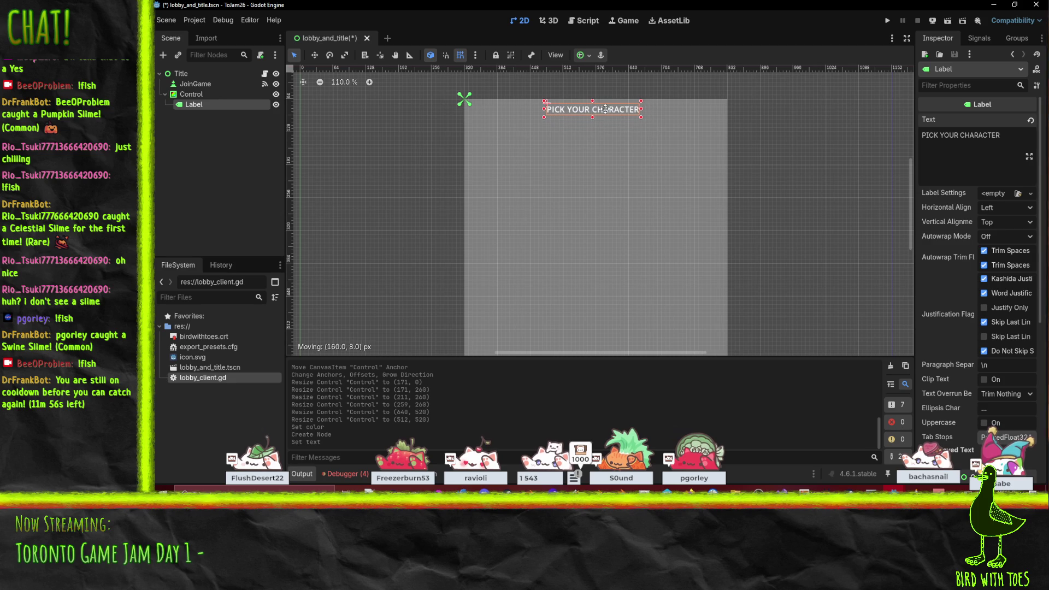
left_click(582, 55)
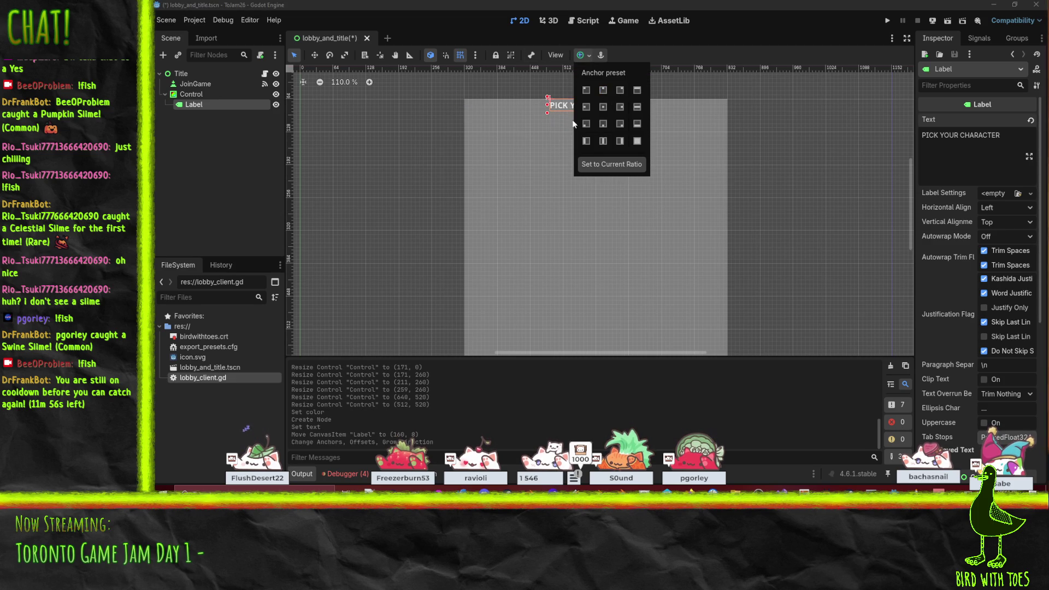
left_click(603, 91)
left_click_drag(587, 103, 588, 112)
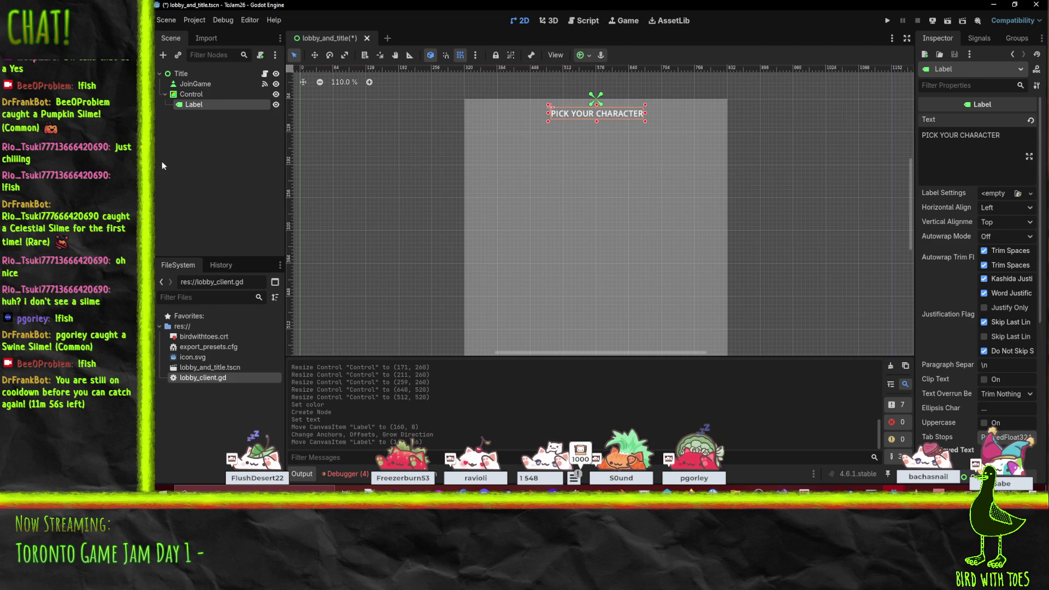
right_click(195, 94)
Create a TextureRect under Control, anchored at the panel centre
left_click(254, 104)
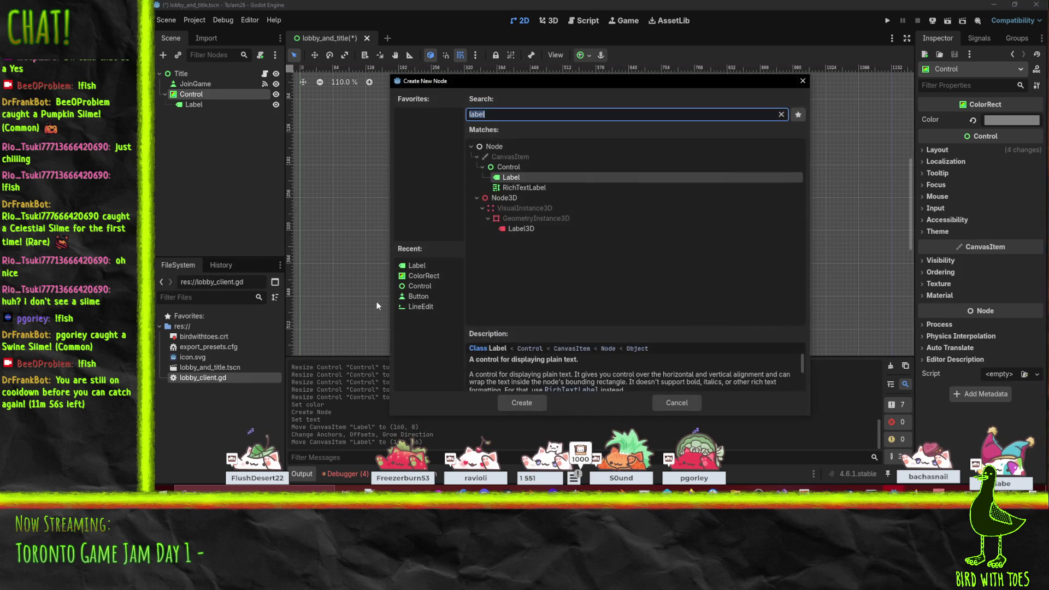
type("texture")
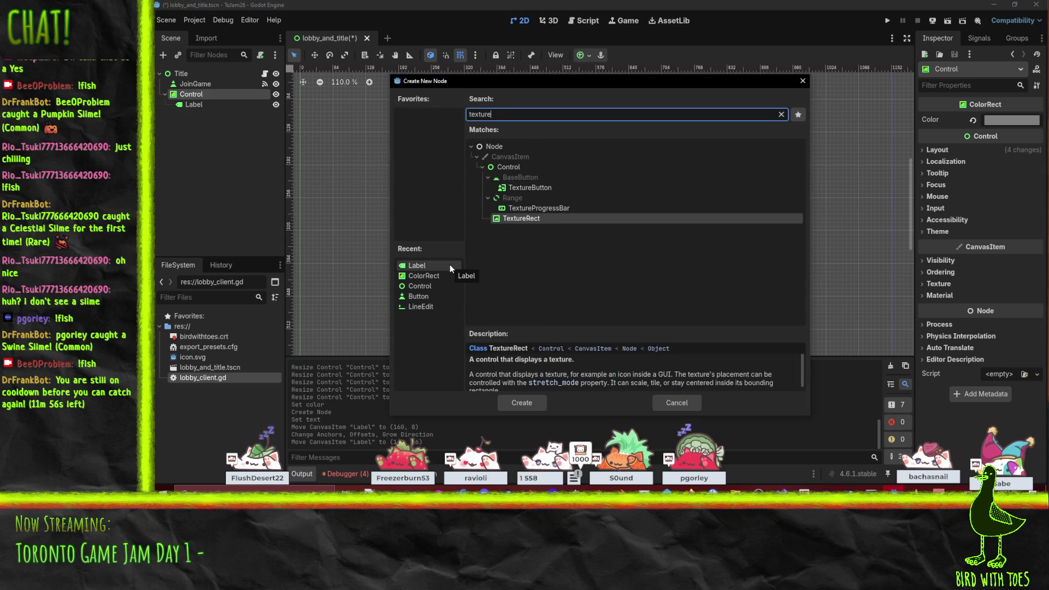
left_click(506, 405)
scroll(426, 325, "down", 2)
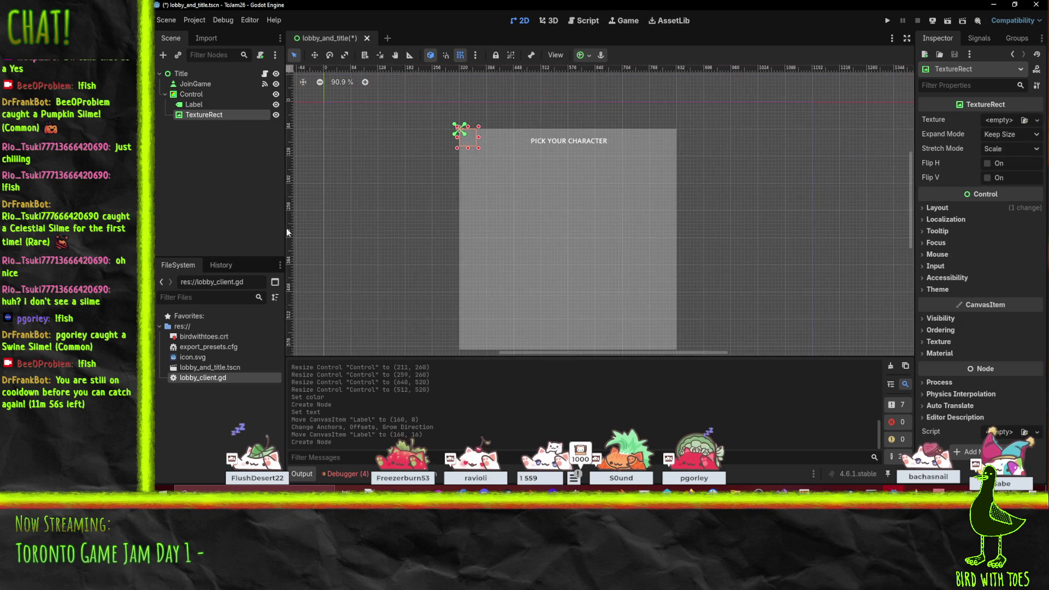
mouse_move(470, 131)
left_mouse_down()
mouse_move(572, 275)
mouse_move(556, 221)
mouse_move(568, 220)
left_mouse_up()
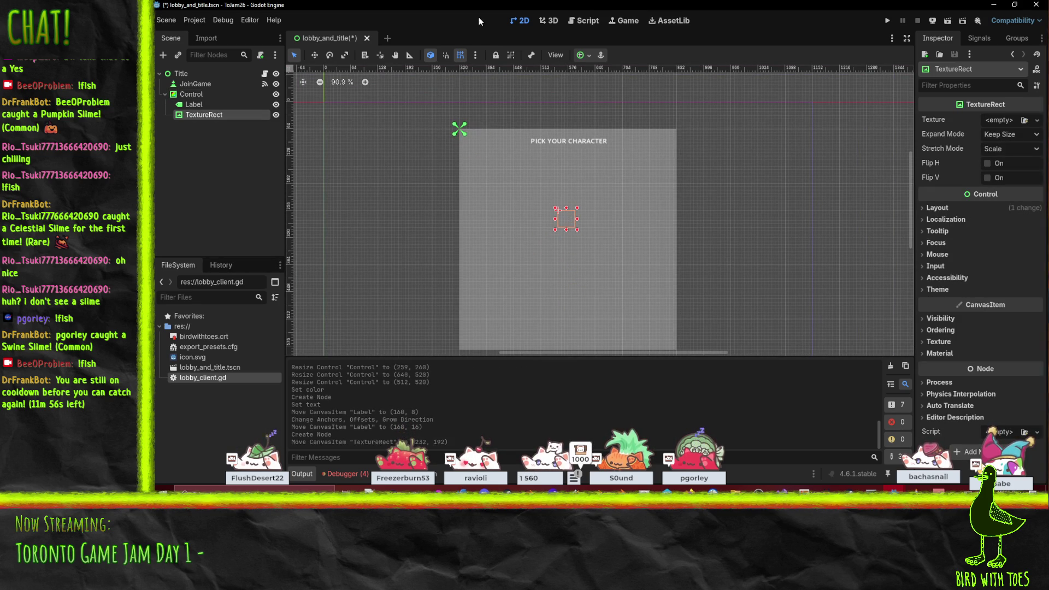
left_click(584, 55)
left_click(603, 107)
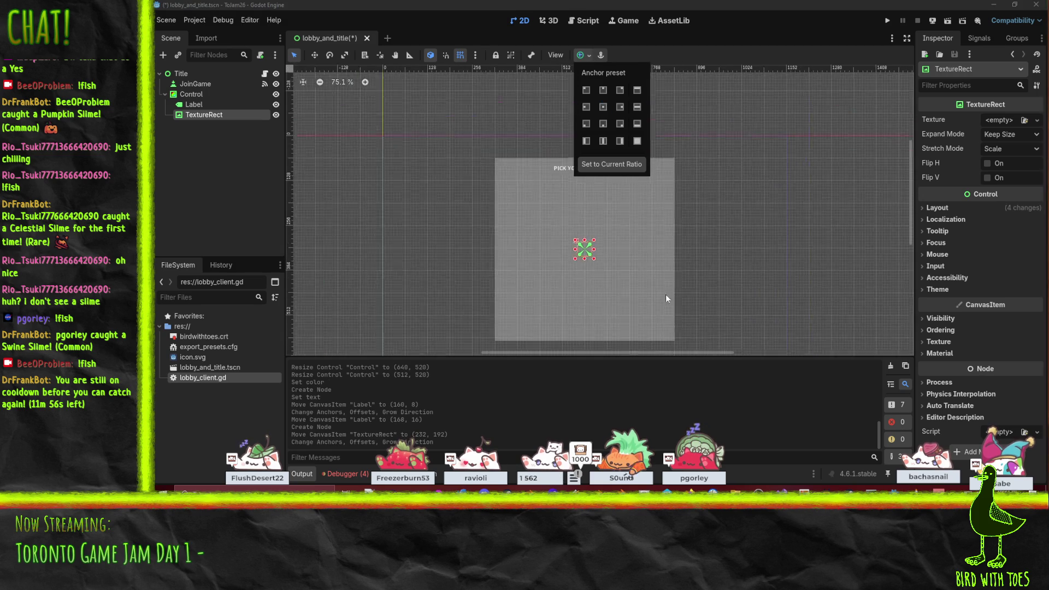
scroll(613, 253, "up", 3)
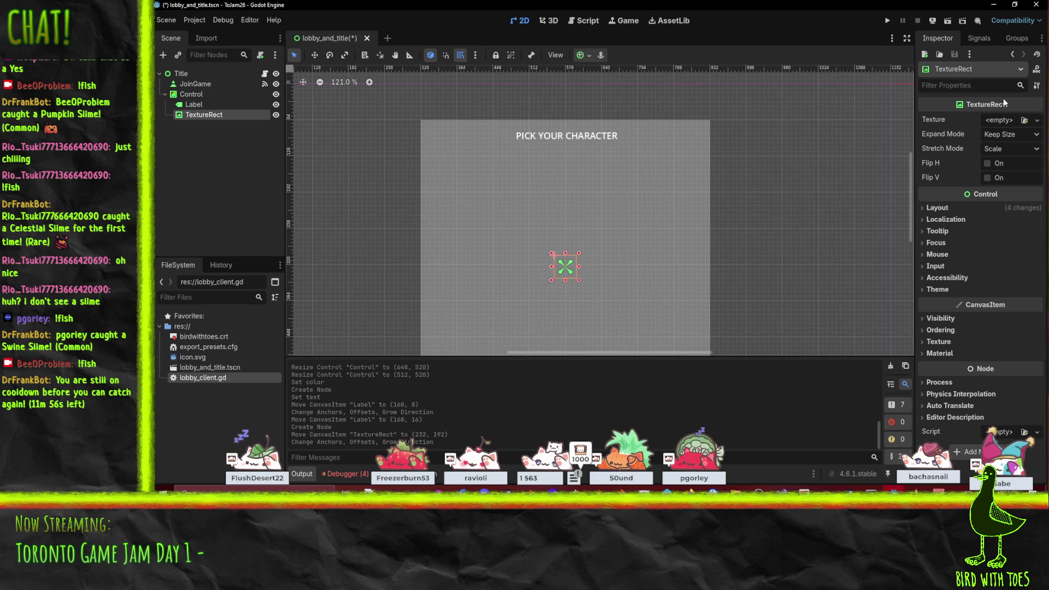
Give it a new GradientTexture2D, Fit Height Proportional expand mode, and a 256×296 size
left_click(1036, 120)
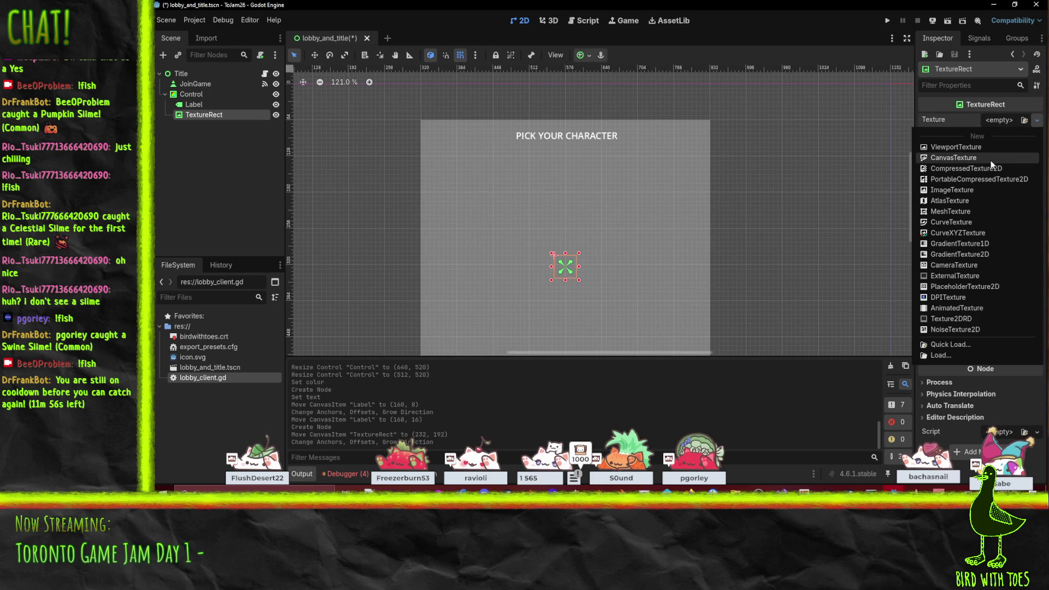
left_click(980, 253)
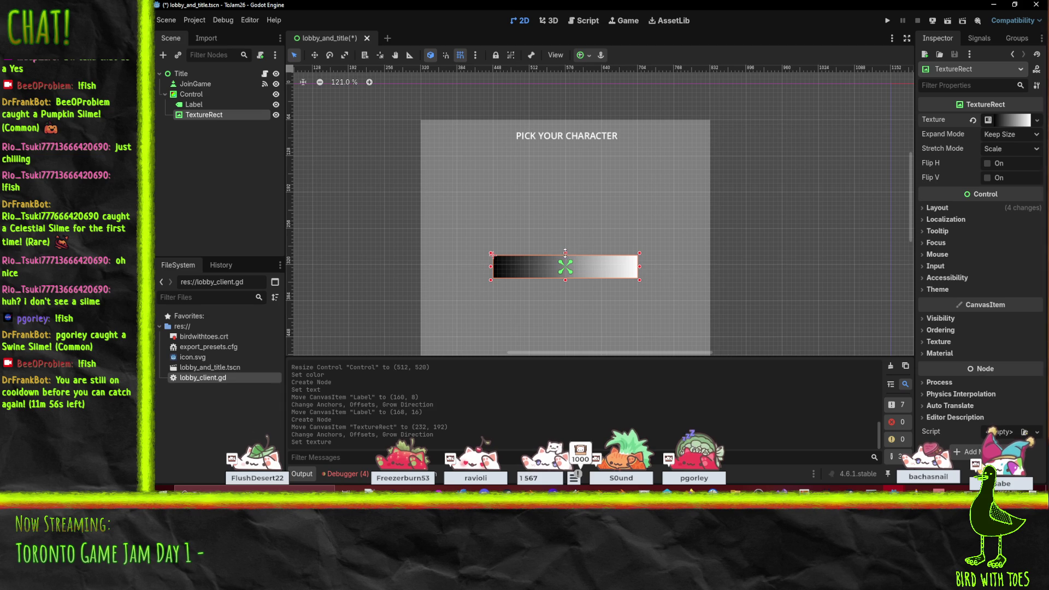
left_click(1014, 134)
left_click(983, 161)
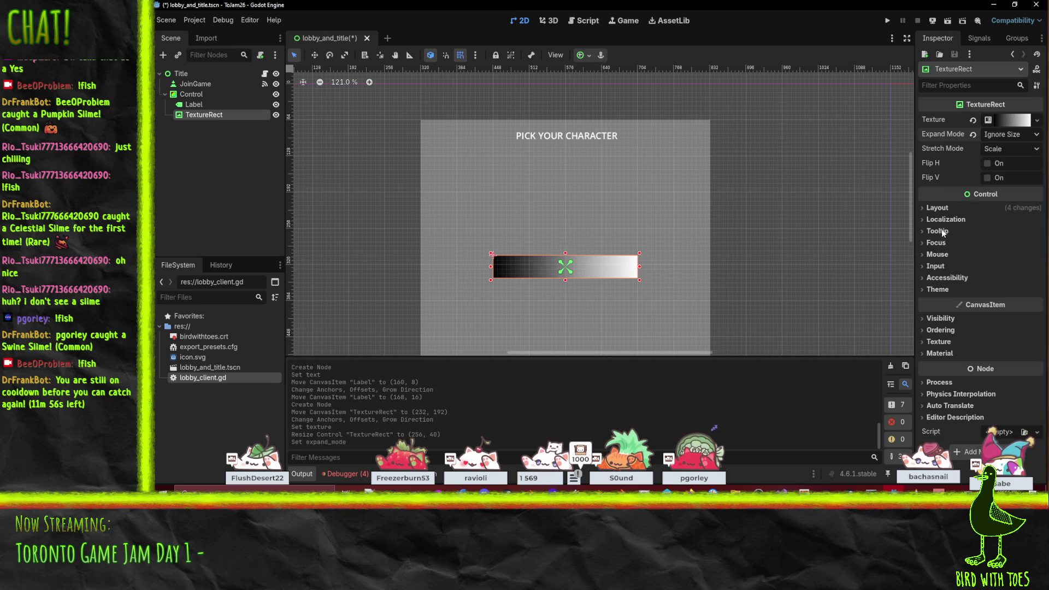
left_click(1006, 136)
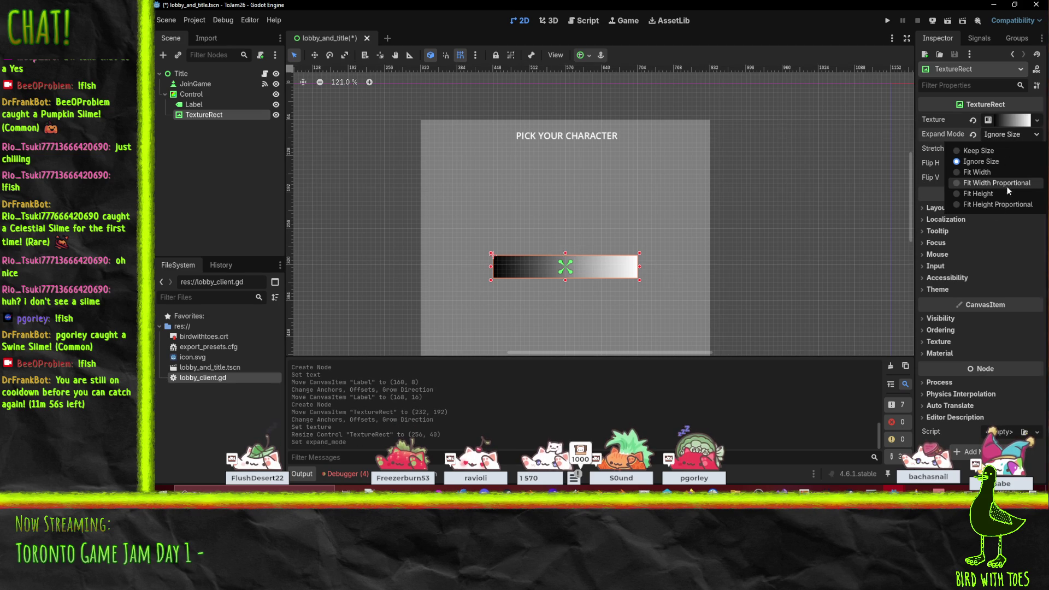
left_click(1003, 204)
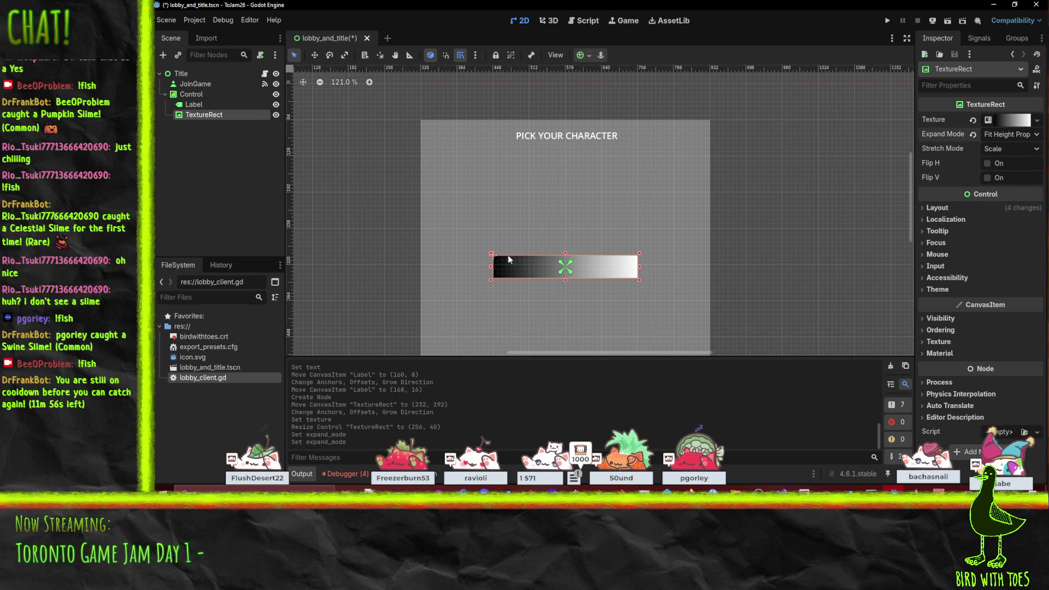
mouse_move(567, 259)
left_mouse_down()
mouse_move(579, 168)
mouse_move(584, 186)
left_mouse_up()
scroll(602, 205, "down", 3)
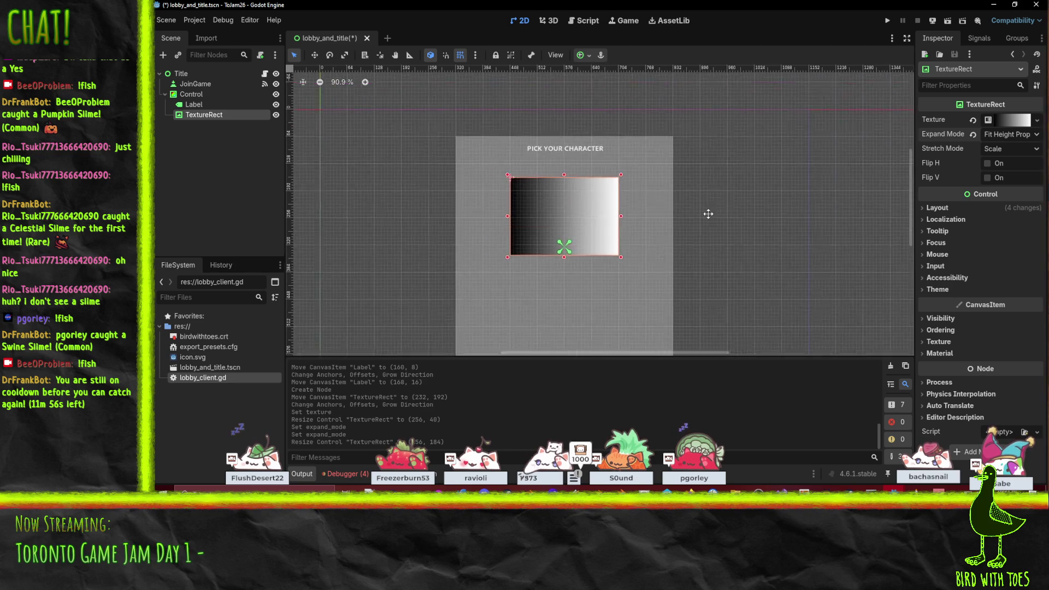
mouse_move(541, 155)
left_mouse_down()
mouse_move(544, 204)
mouse_move(478, 281)
left_mouse_up()
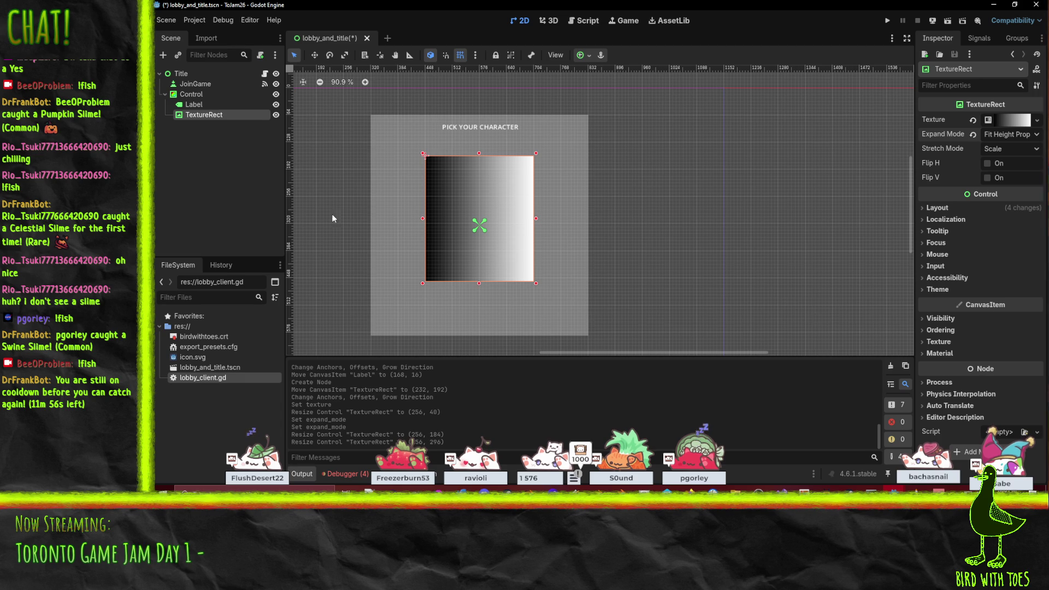
Add a Button under Control anchored at the panel's left middle
right_click(172, 93)
left_click(208, 104)
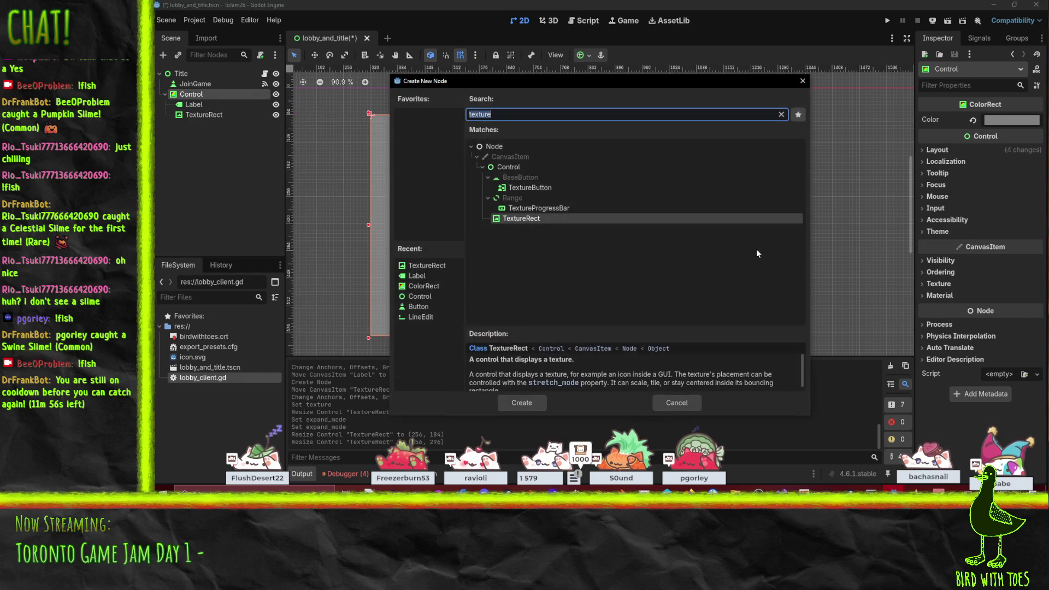
type("button")
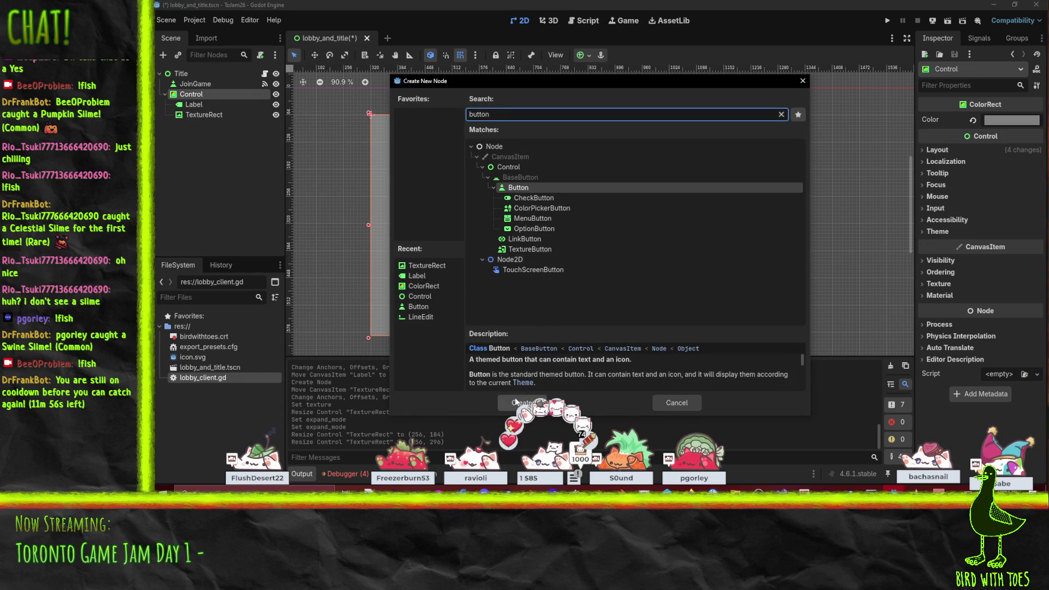
left_click(504, 403)
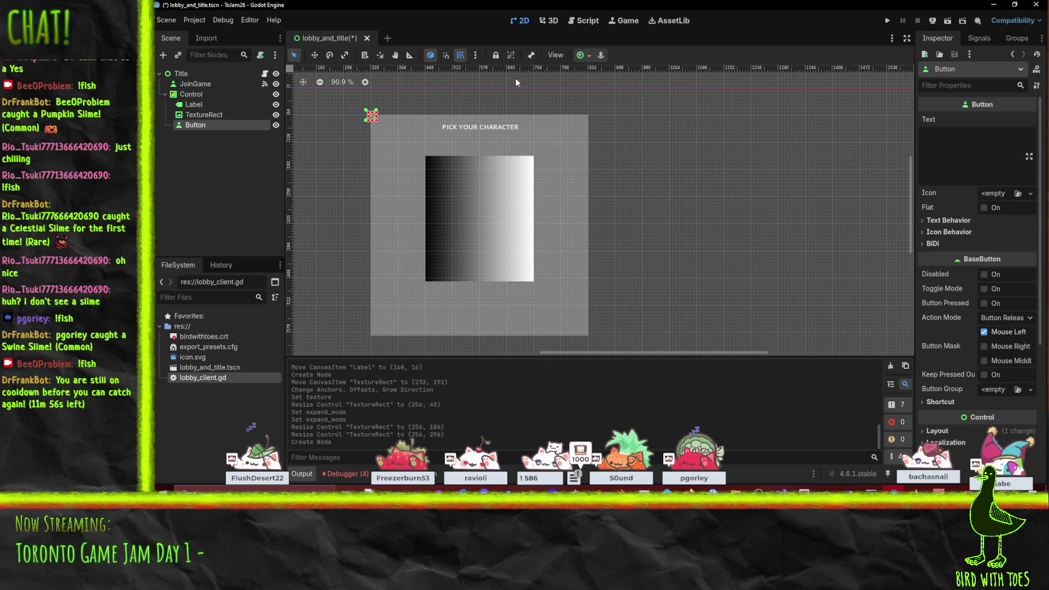
left_click(581, 56)
left_click(586, 107)
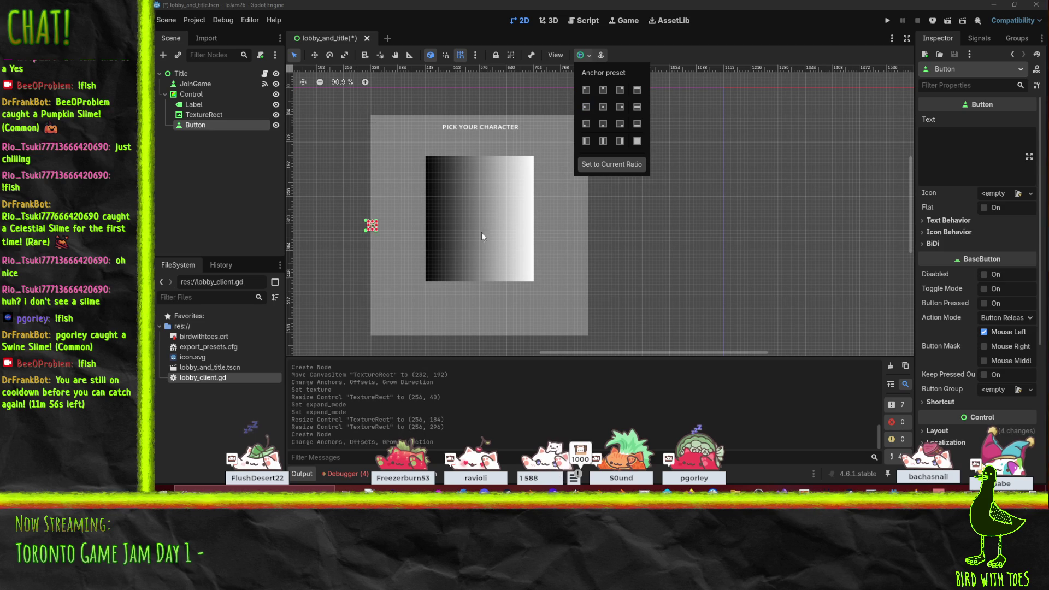
Resize the button into a tall 32×72 rectangle positioned at (40, 128)
scroll(375, 227, "up", 5)
left_click(383, 232)
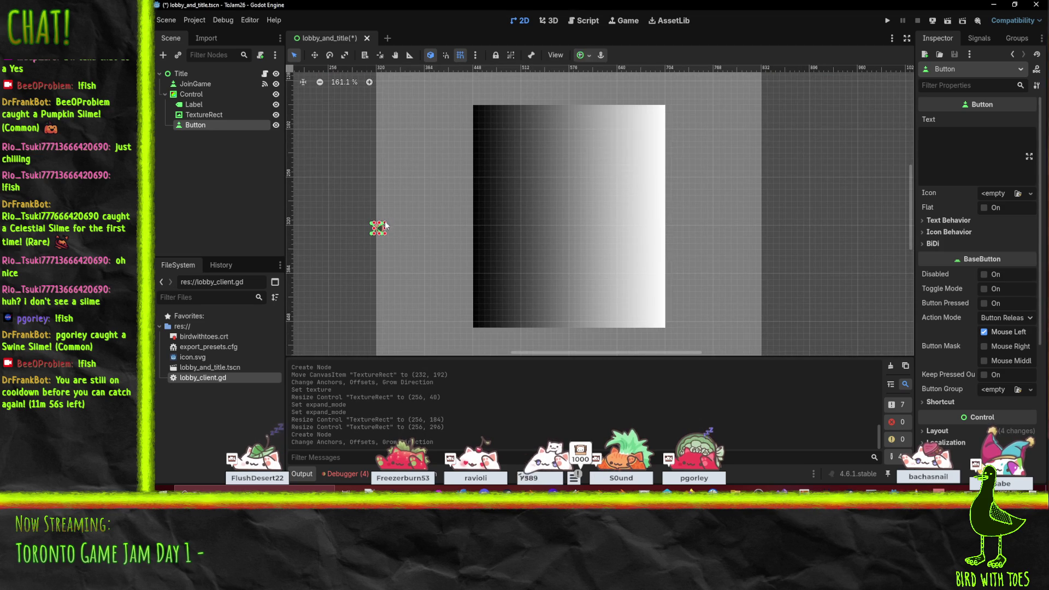
mouse_move(386, 223)
left_mouse_down()
mouse_move(407, 187)
mouse_move(402, 174)
left_mouse_up()
mouse_move(402, 232)
left_mouse_down()
mouse_move(398, 280)
mouse_move(411, 280)
left_mouse_up()
scroll(410, 242, "down", 5)
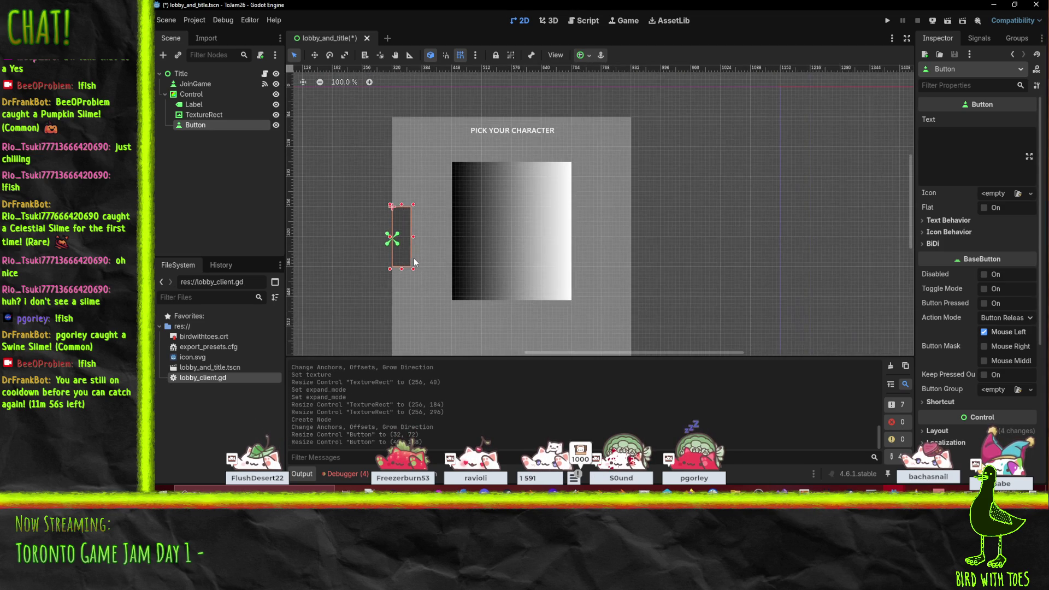
left_click_drag(411, 241, 414, 241)
right_click(196, 126)
Duplicate the button as Button2, anchor it at the panel's right middle, and nudge it left
left_click(270, 259)
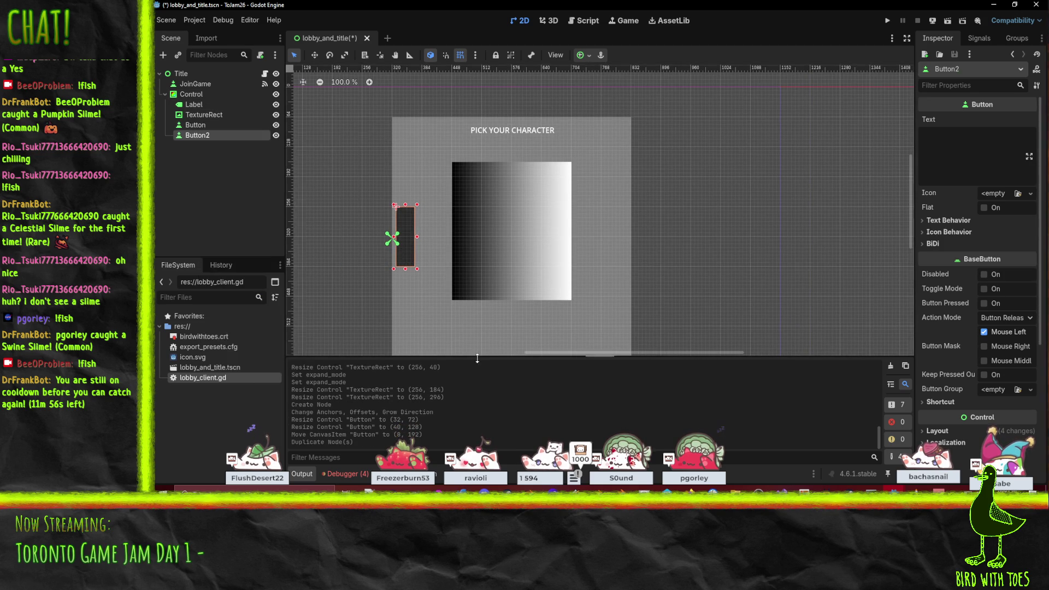
left_click(588, 54)
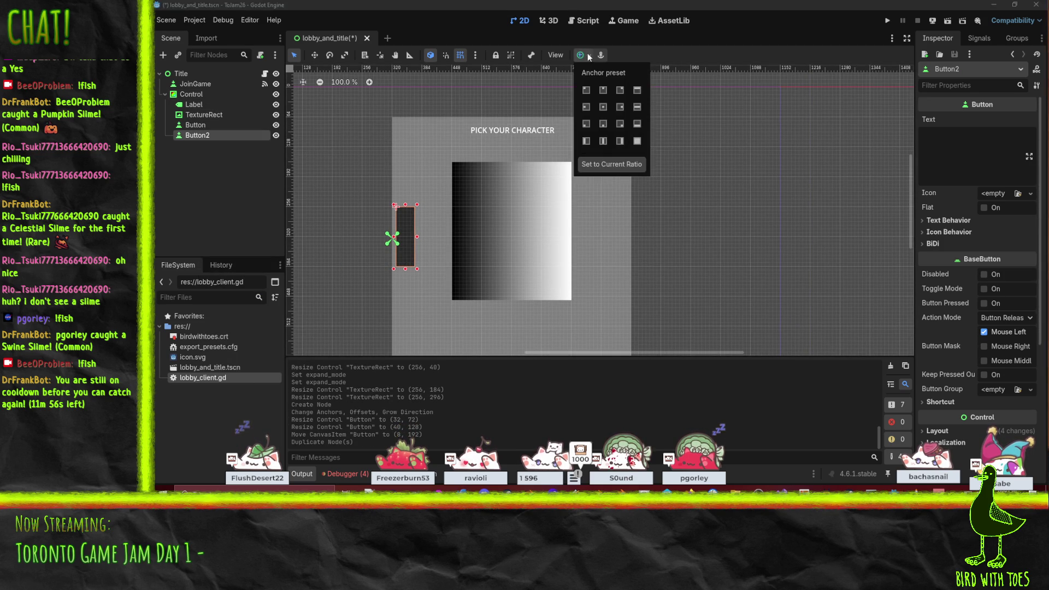
left_click(620, 106)
scroll(650, 250, "up", 2)
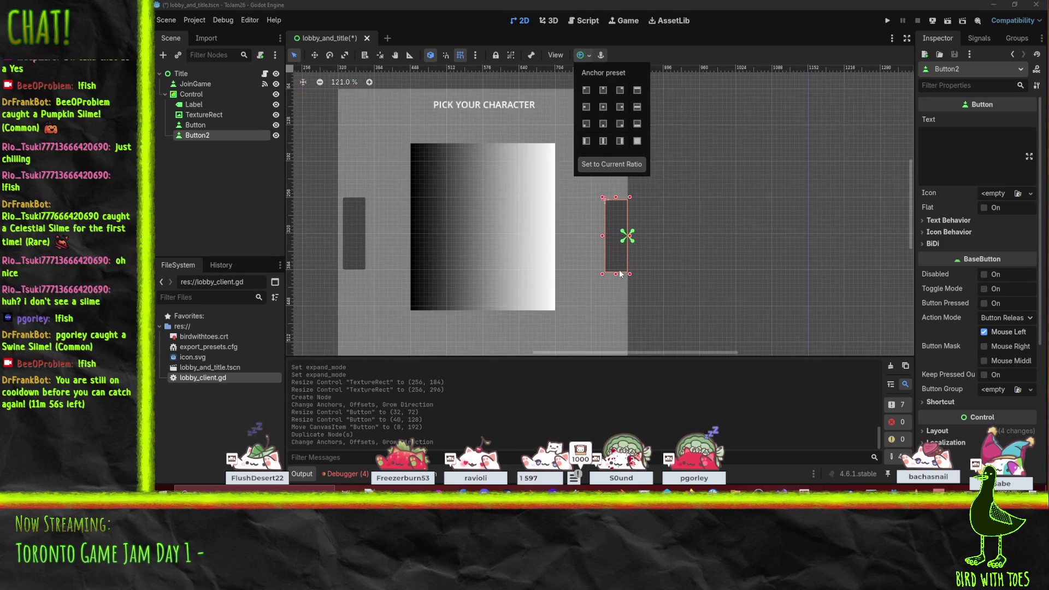
left_click(618, 258)
left_click_drag(619, 260, 614, 260)
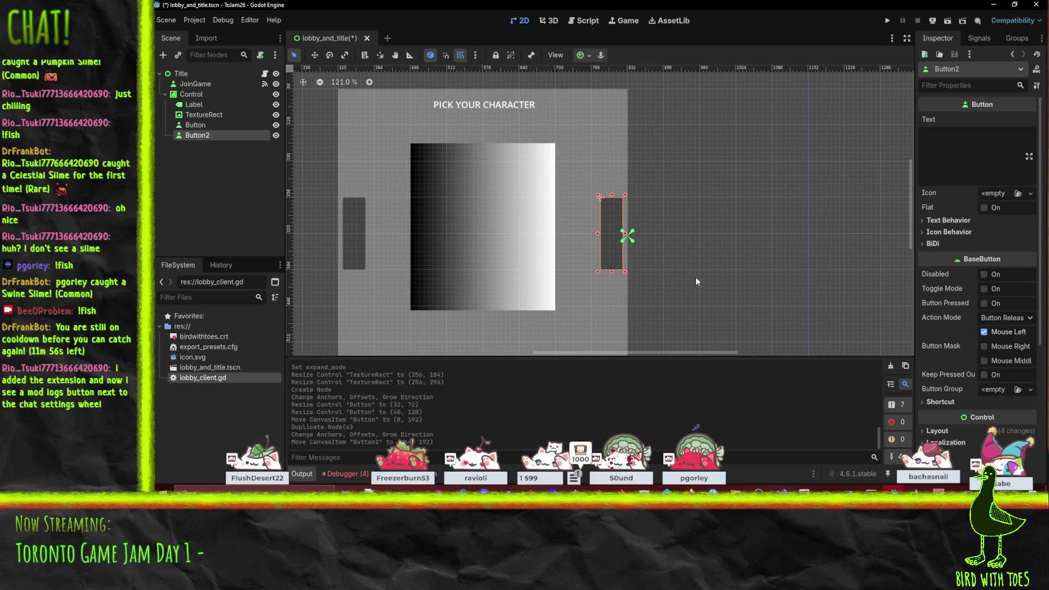
scroll(693, 277, "down", 6)
left_click(200, 126)
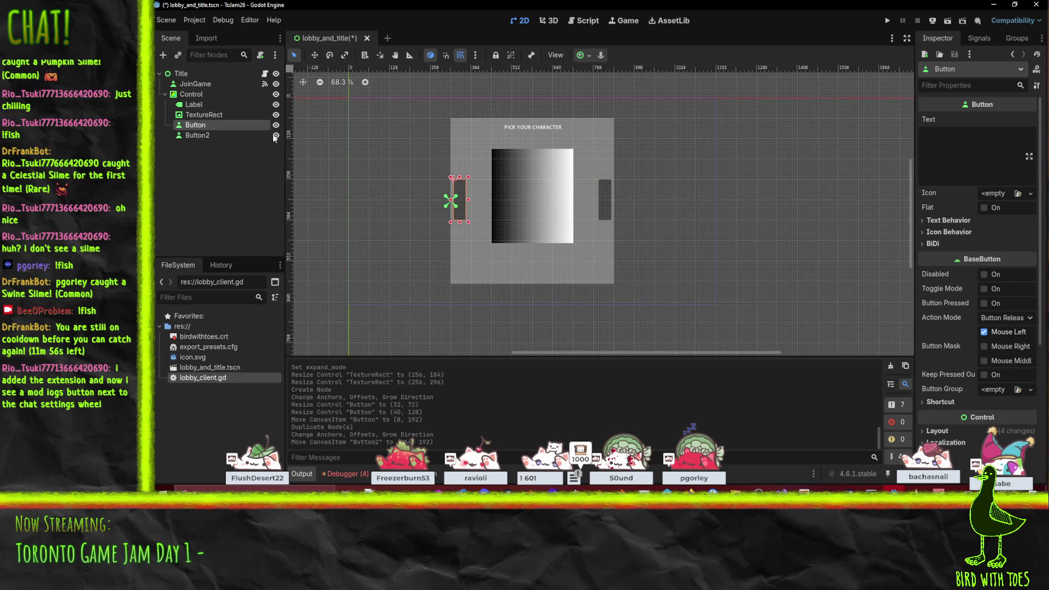
Set the first button's text to '<' and Button2's text to '>'
left_click(950, 156)
type("<")
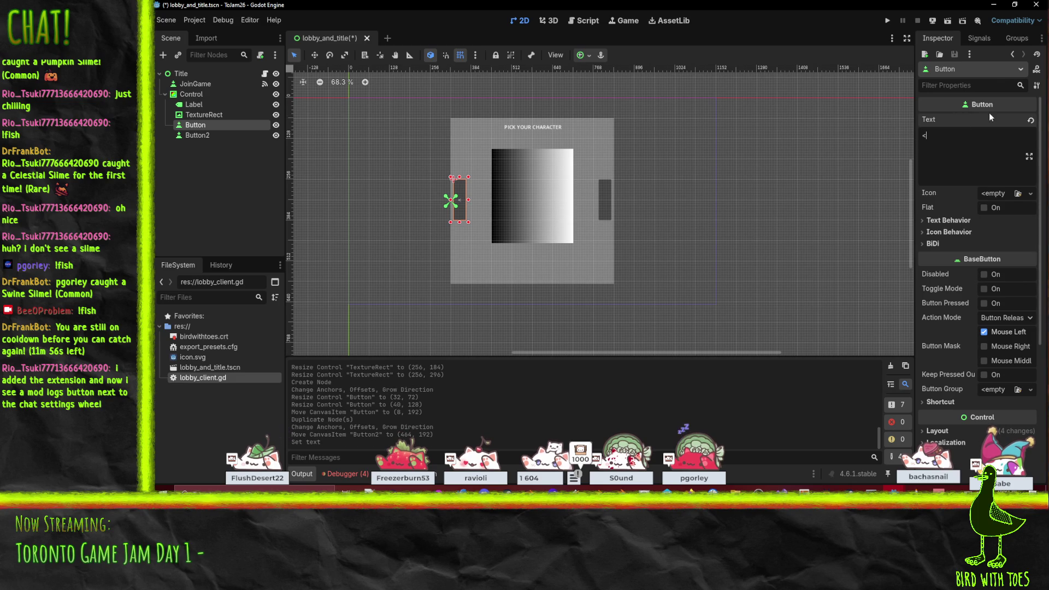
left_click(198, 135)
left_click(956, 152)
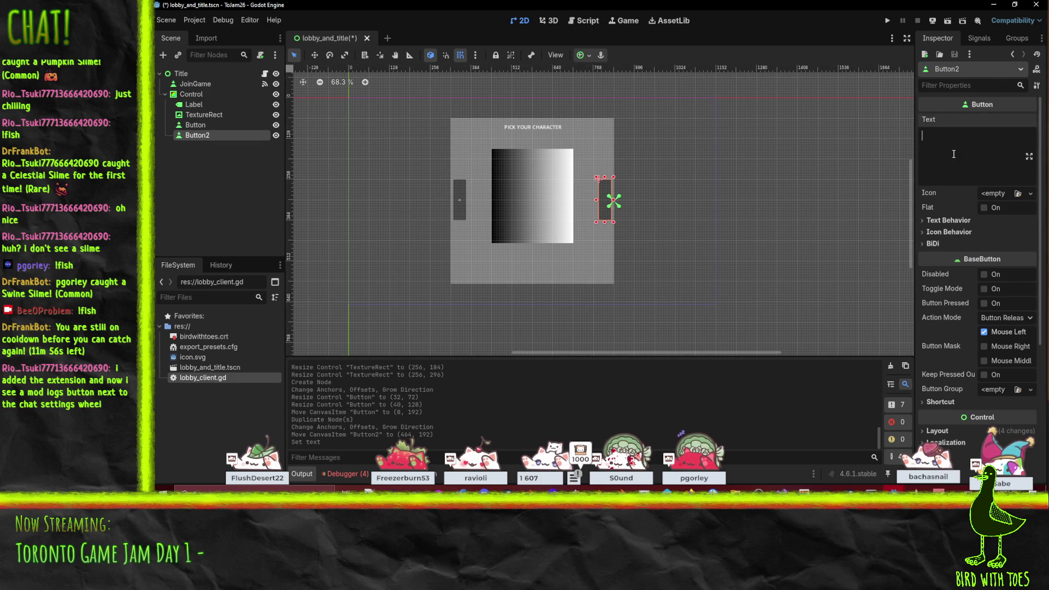
type(">")
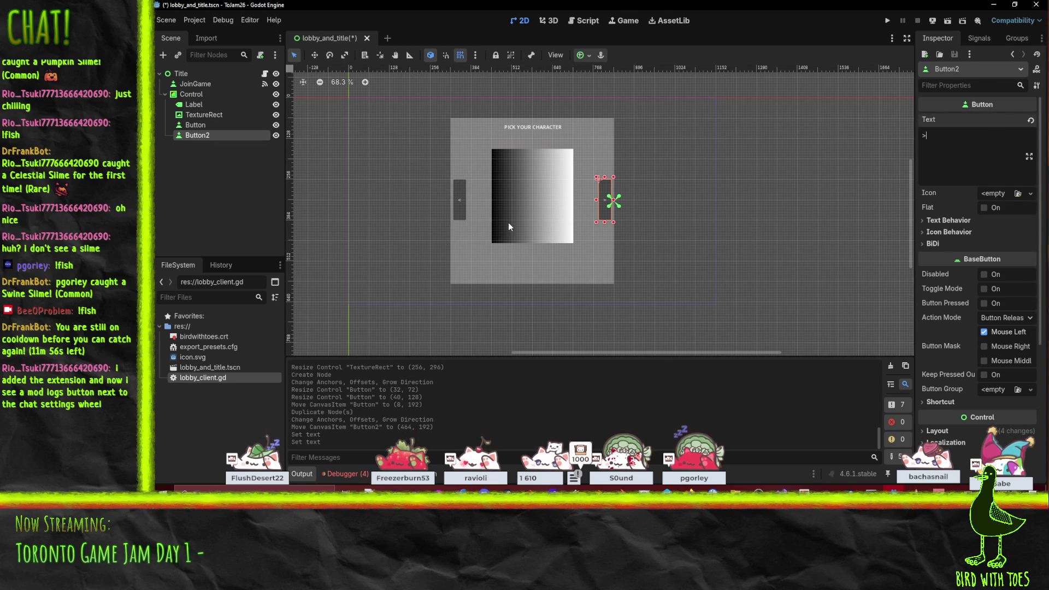
Rename the gradient image node SelectedCharacter and the left button Prev
left_click(508, 223)
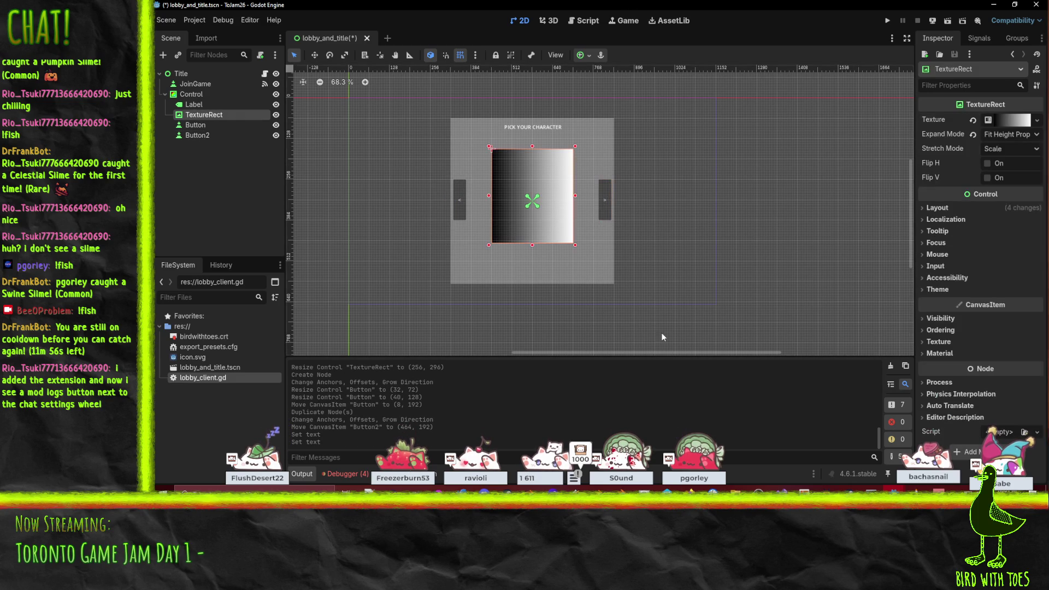
double_click(210, 115)
type("SelectedChara")
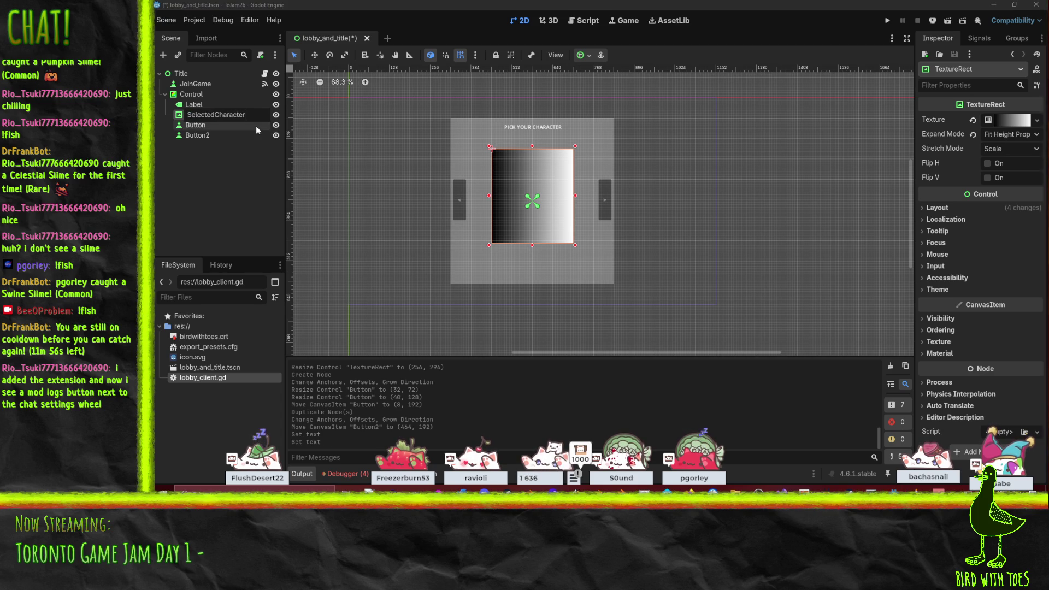
type("cter")
key("Return")
double_click(209, 126)
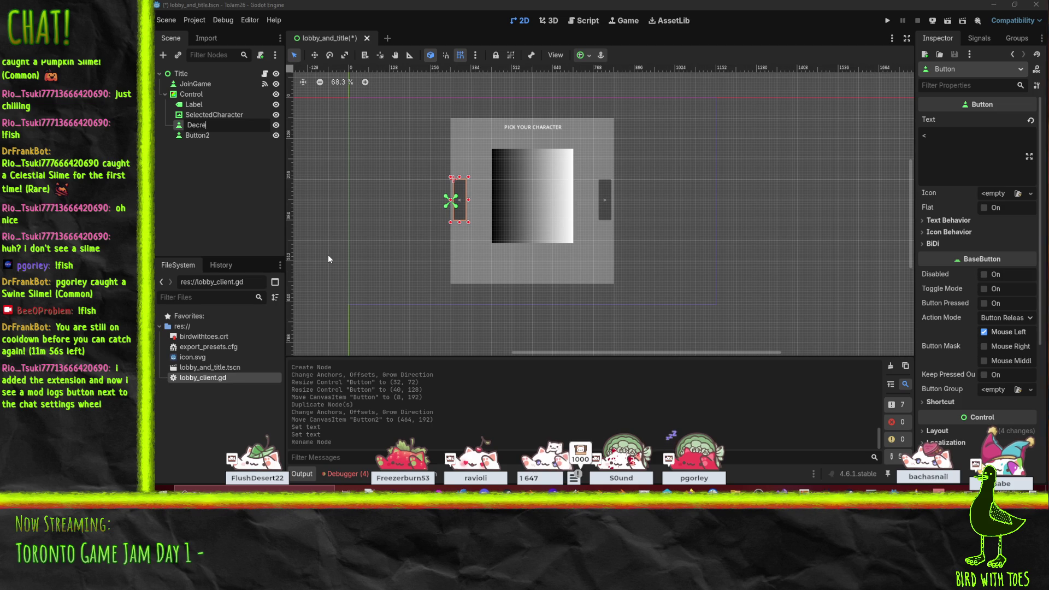
key("Return")
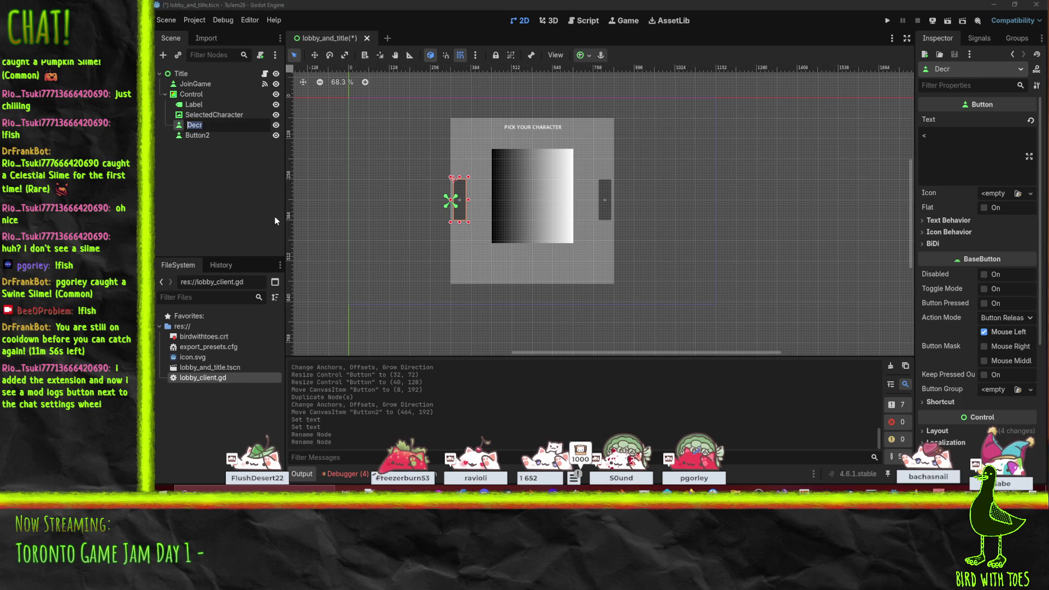
key("Return")
Rename the right button Next and the panel's Control node CharacterPicker
double_click(199, 136)
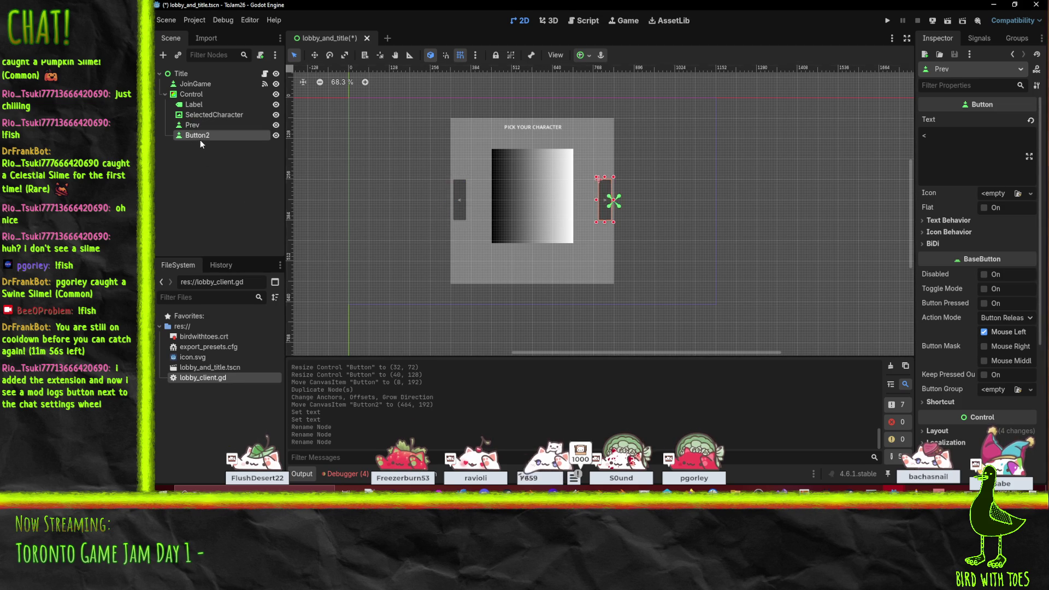
type("Next")
key("Return")
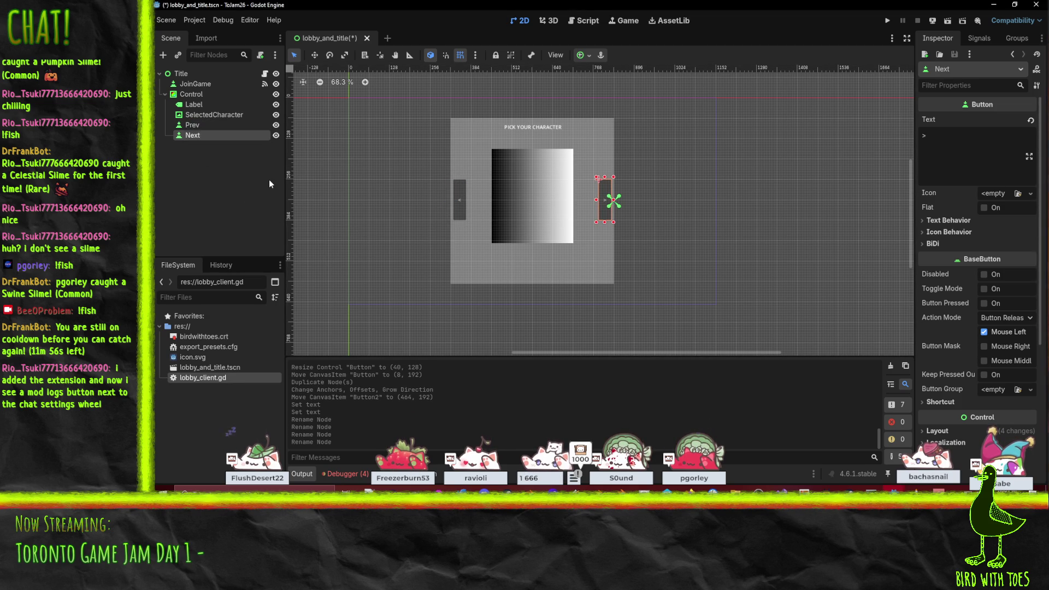
double_click(191, 94)
type("CharacterPicker")
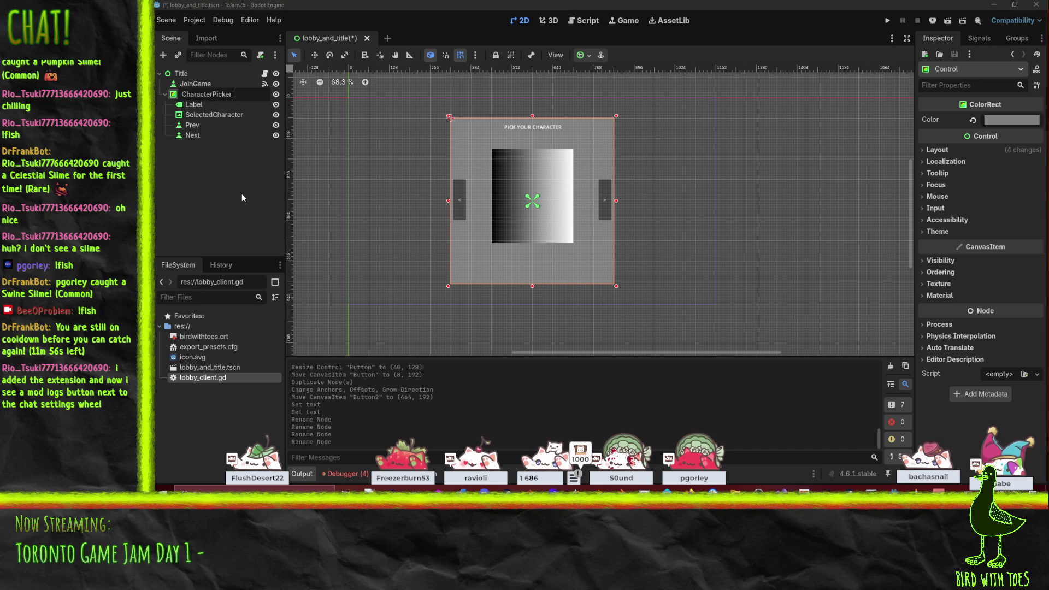
key("Return")
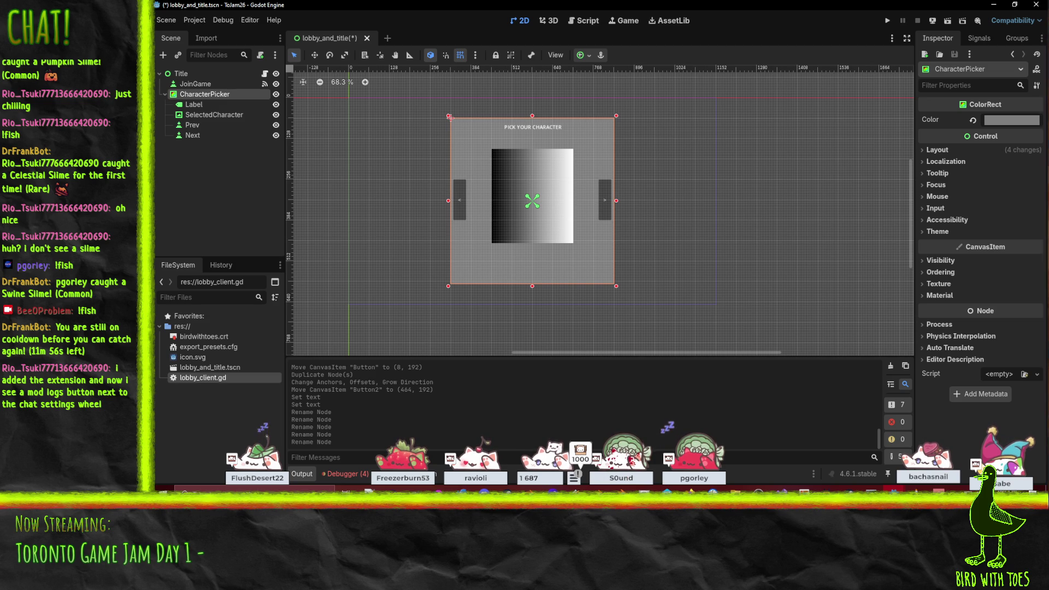
Add a Button under CharacterPicker, anchor it bottom centre, and stretch it into a wide bar
right_click(203, 99)
left_click(230, 116)
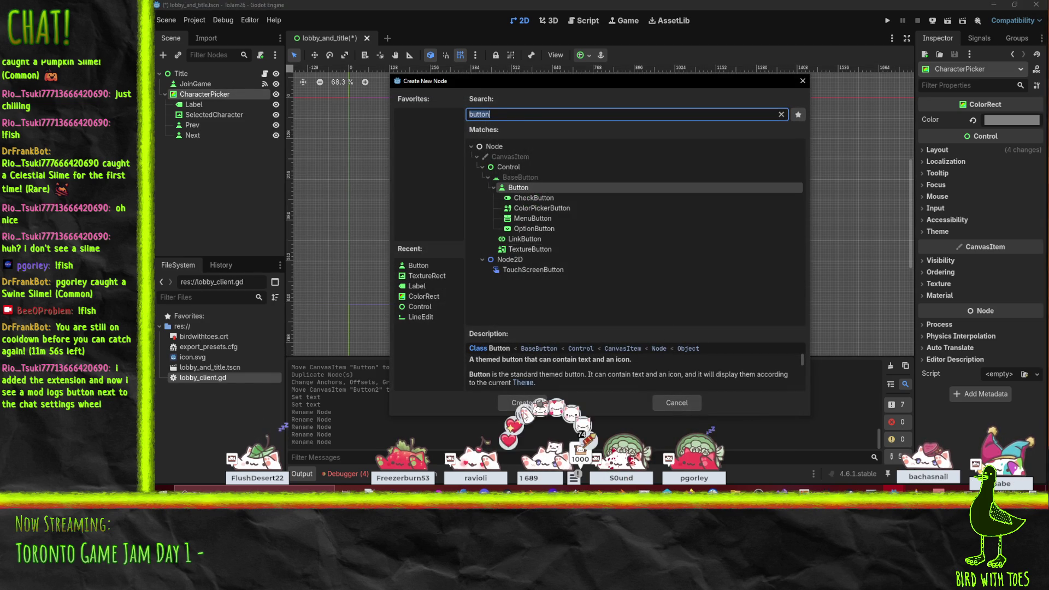
left_click(511, 399)
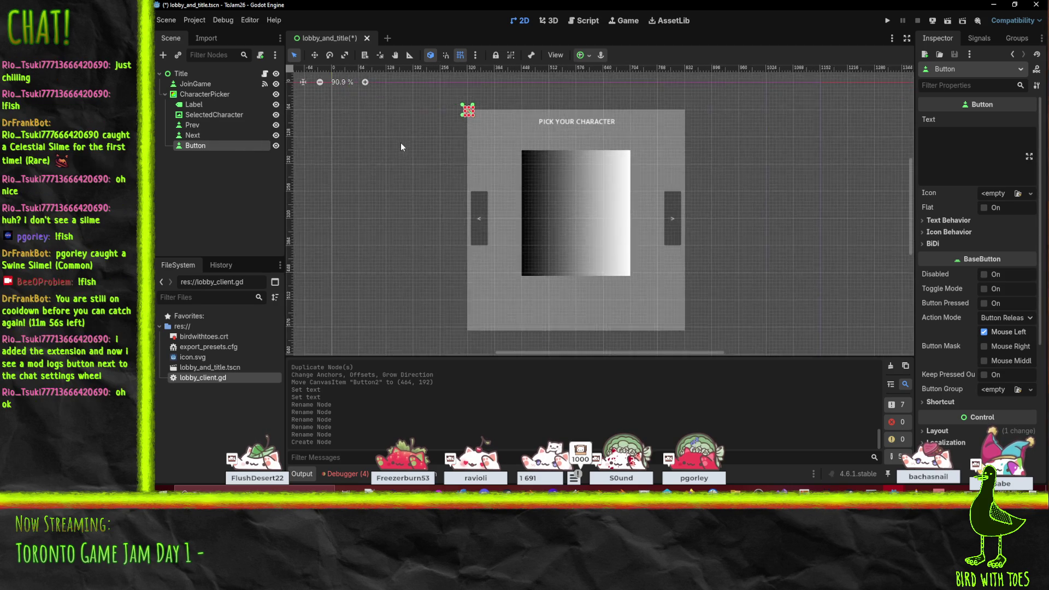
left_click(587, 55)
left_click(603, 123)
scroll(543, 247, "up", 1)
left_click(546, 295)
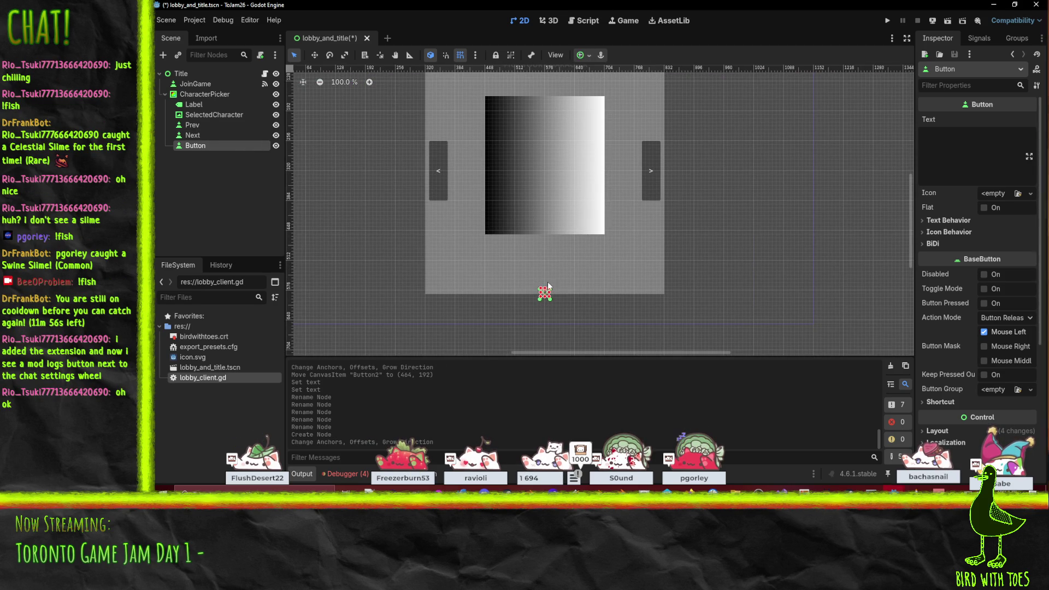
mouse_move(544, 290)
left_mouse_down()
mouse_move(547, 252)
mouse_move(573, 272)
mouse_move(603, 273)
mouse_move(486, 275)
left_mouse_up()
left_click_drag(604, 274, 606, 274)
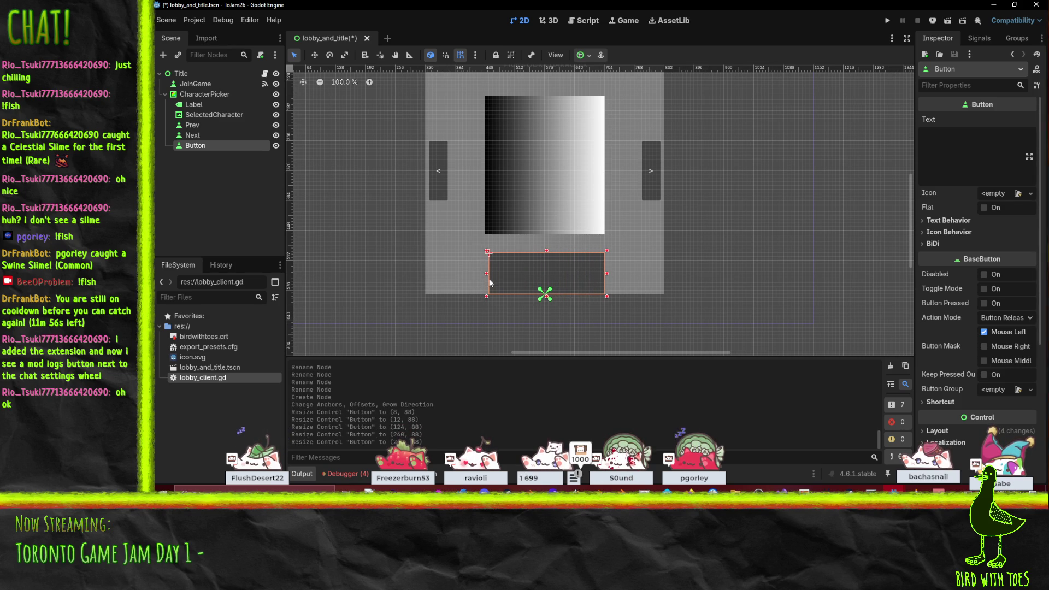
left_click_drag(495, 275, 510, 271)
Label the button 'READY!' and rename the node Ready
left_click(996, 127)
type("READY!")
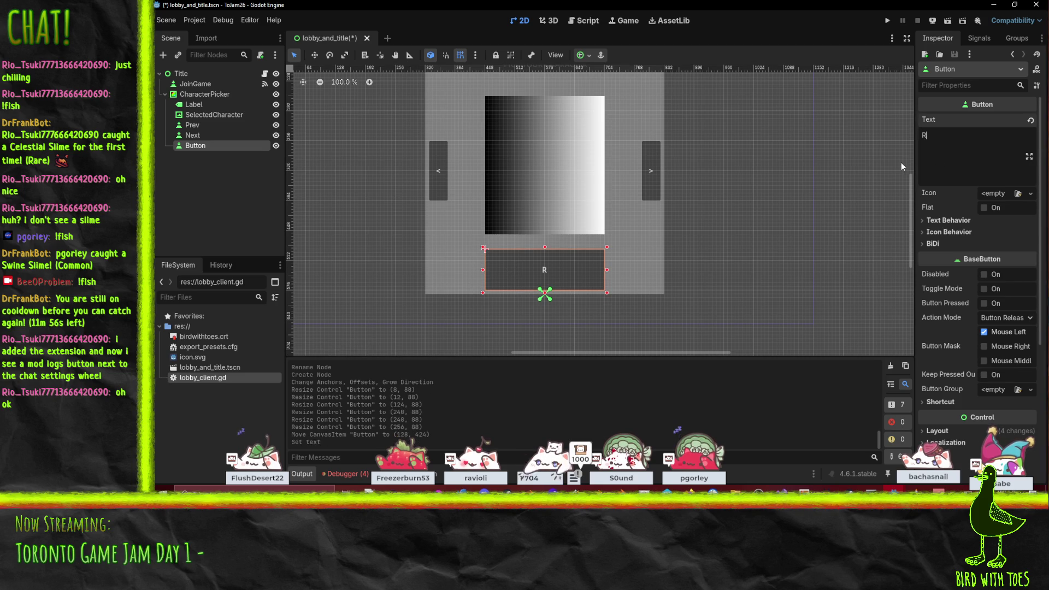
left_click(689, 220)
scroll(738, 212, "down", 4)
scroll(770, 189, "up", 1)
left_click_drag(770, 188, 779, 198)
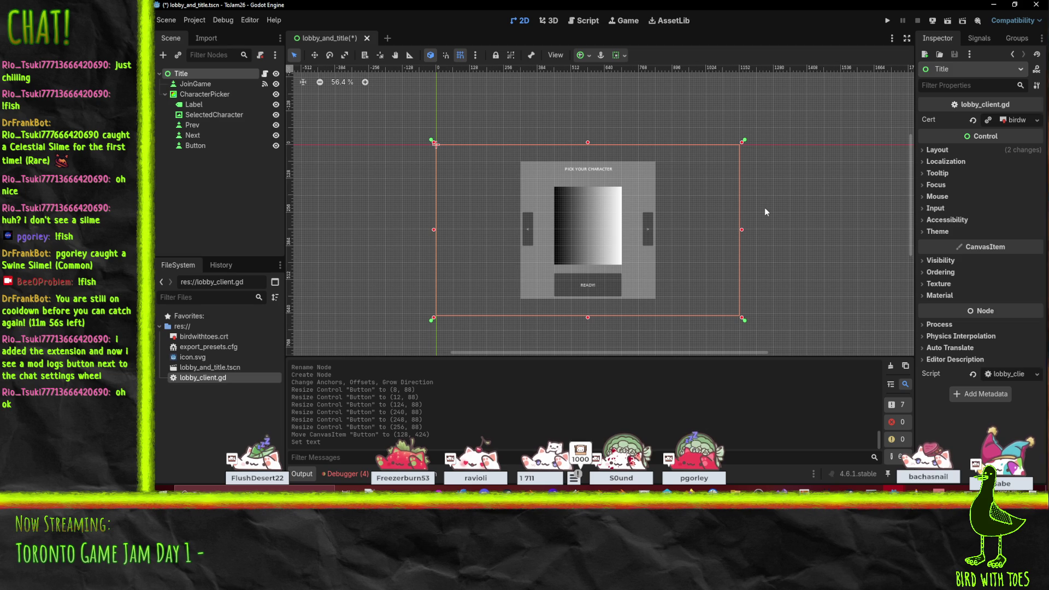
double_click(198, 146)
type("dy")
key("Return")
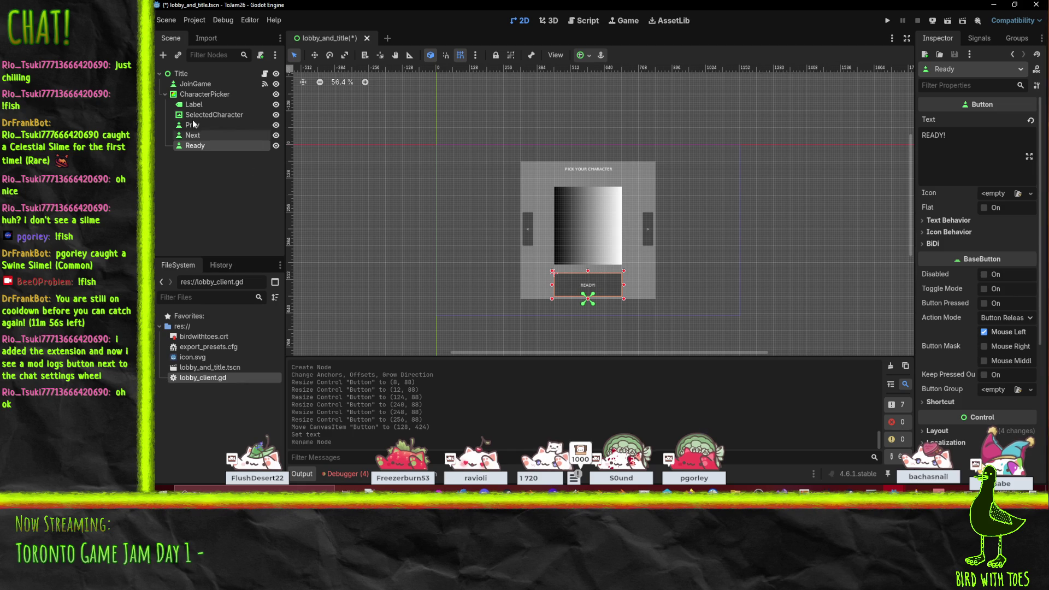
Add an AnimationPlayer under CharacterPicker and move it above Label
left_click(204, 94)
right_click(200, 96)
left_click(241, 106)
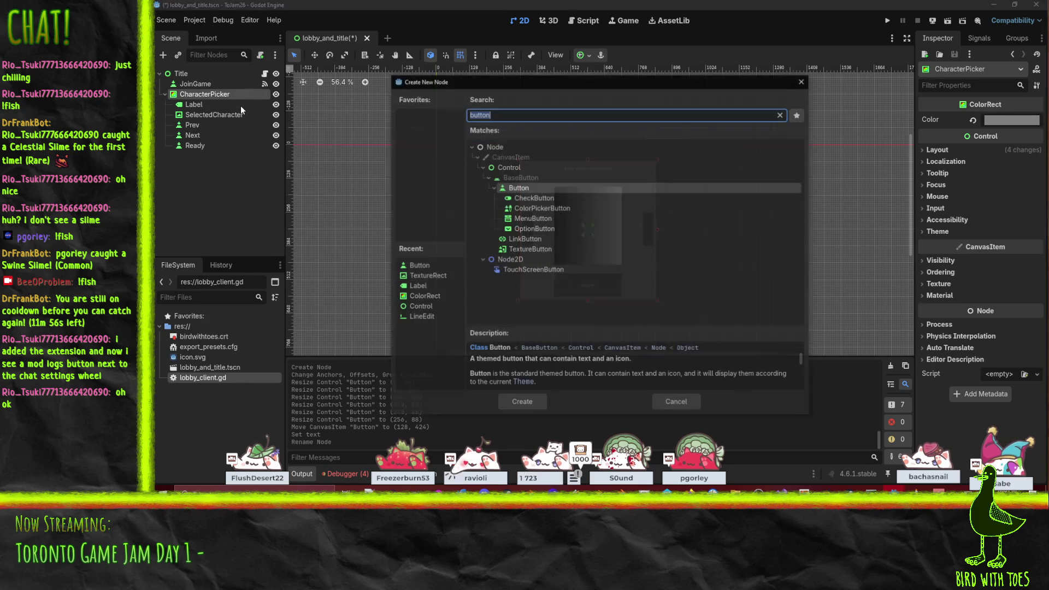
type("anim")
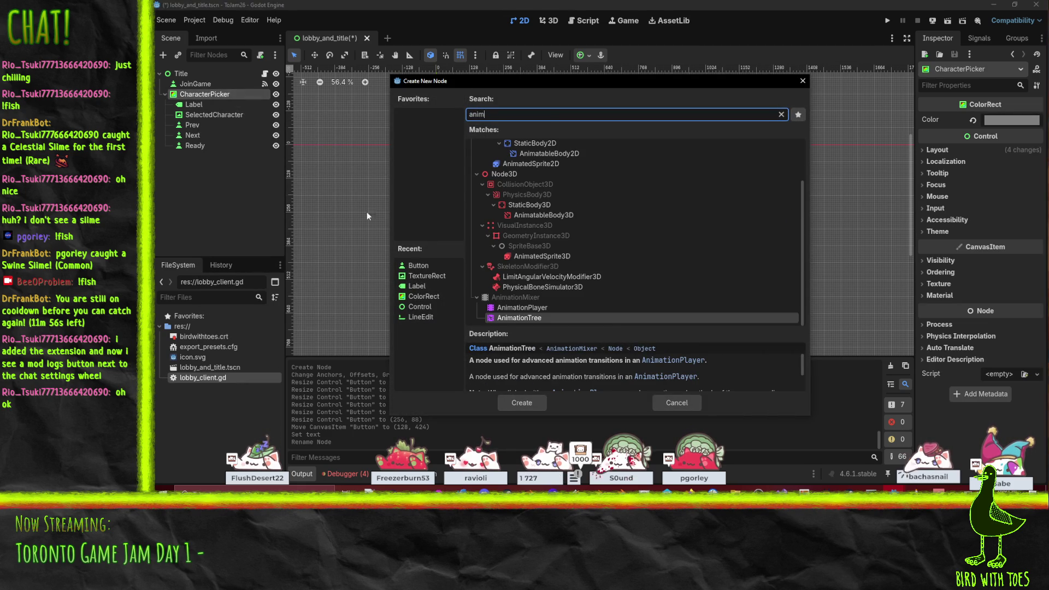
left_click(530, 307)
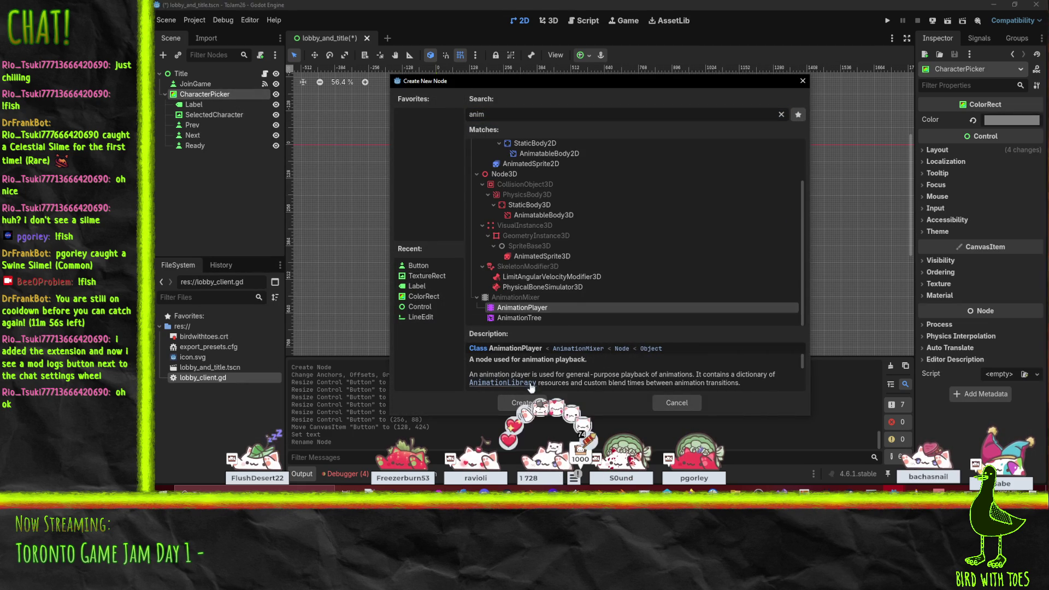
left_click(501, 407)
left_click_drag(208, 156, 212, 102)
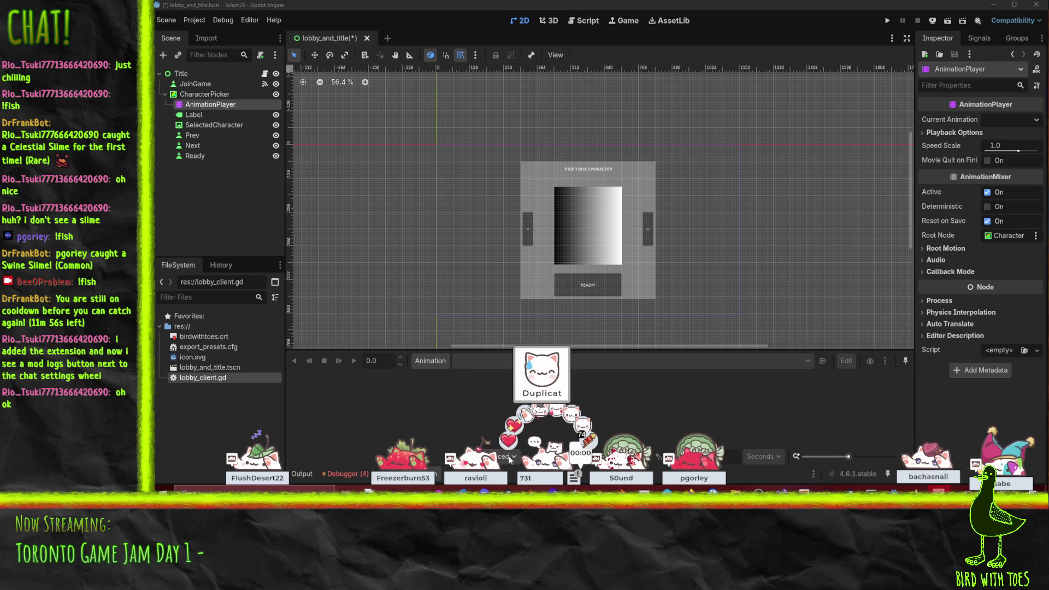
Save the lobby_and_title scene with Ctrl+S
left_click(165, 424)
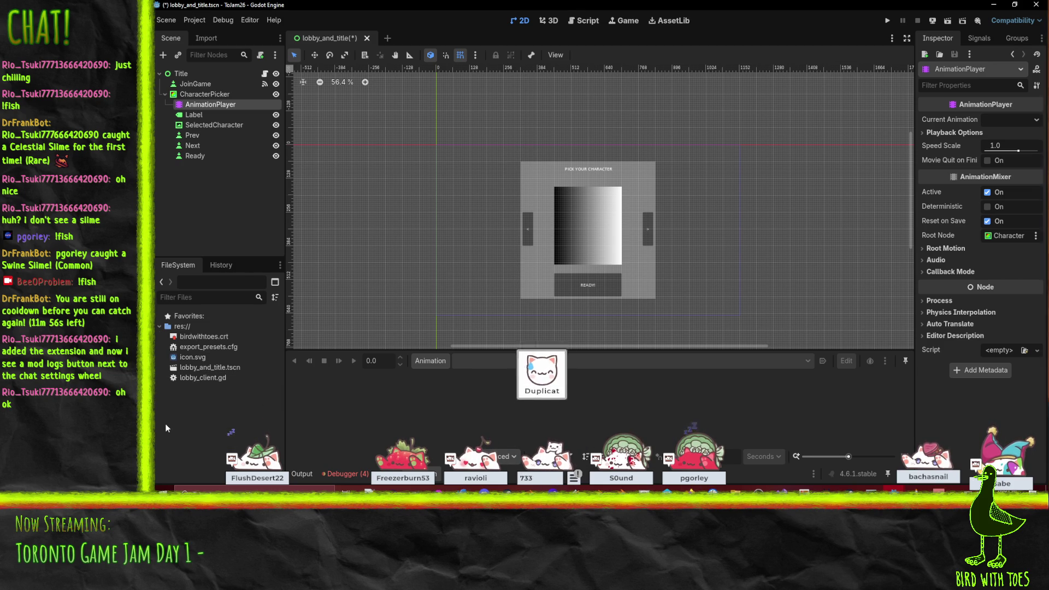
key("ctrl+s")
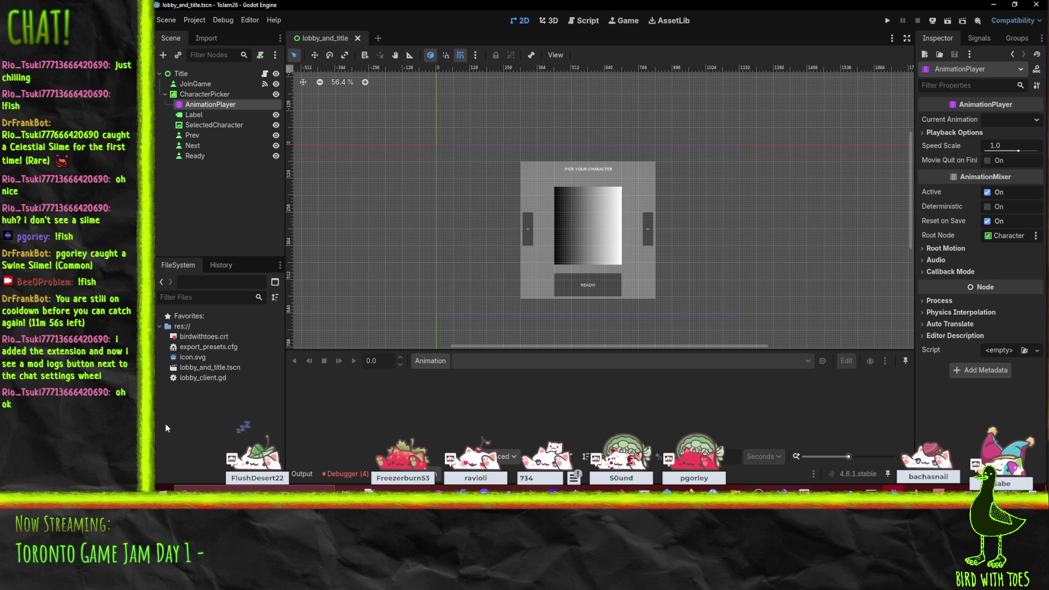
mouse_move(735, 490)
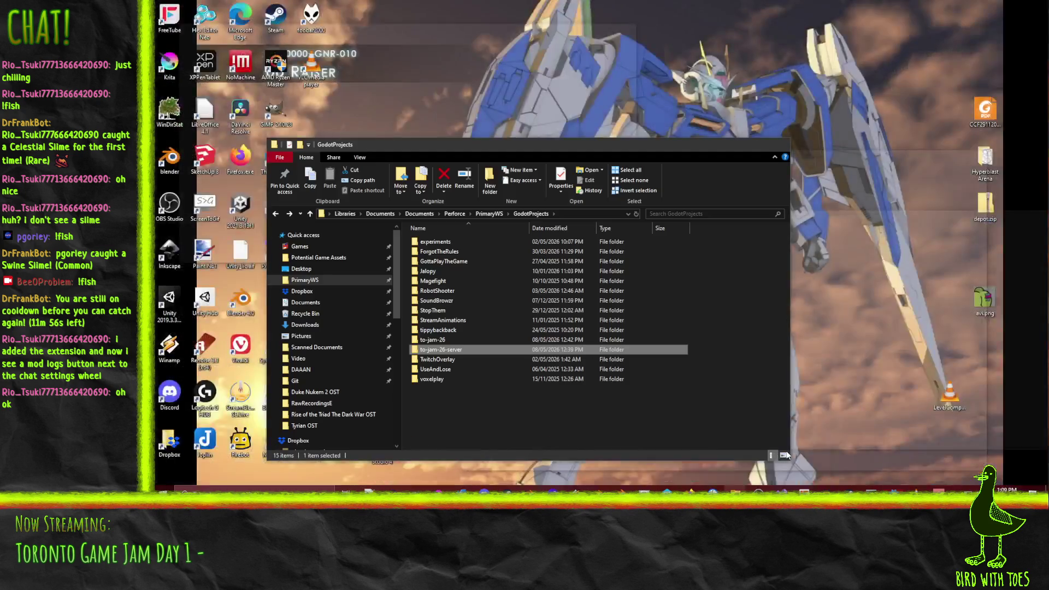
left_click(786, 453)
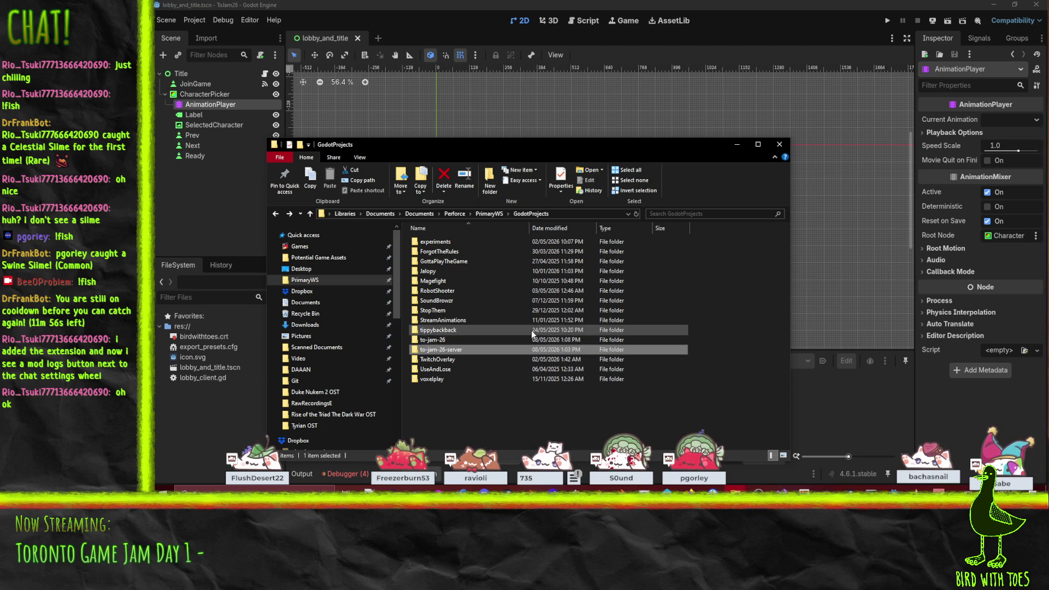
left_click(172, 359)
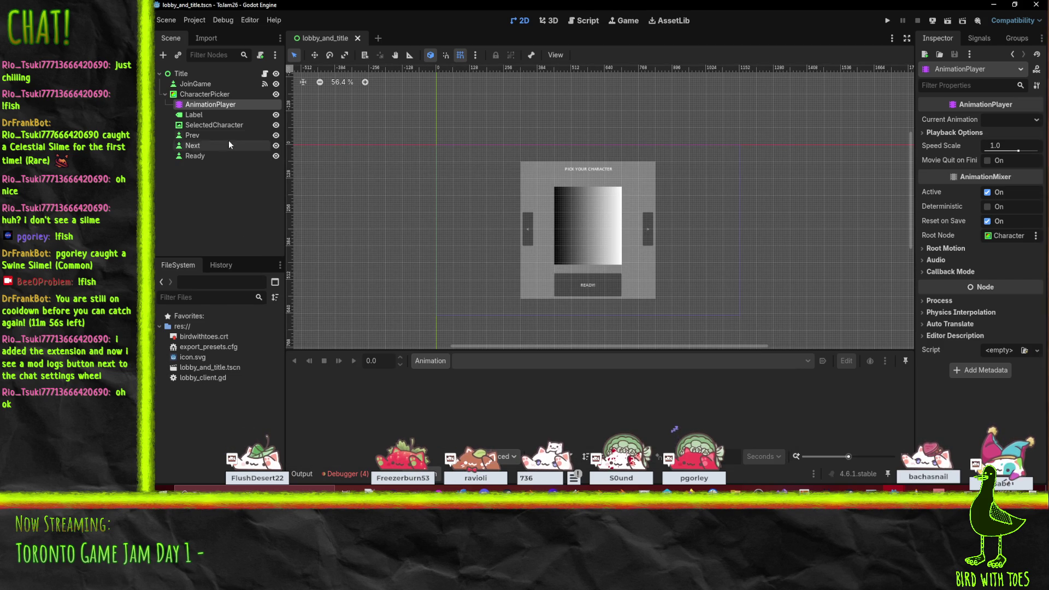
Create the OffScreen and OnScreen animations on CharacterPicker's AnimationPlayer
double_click(214, 104)
key("Escape")
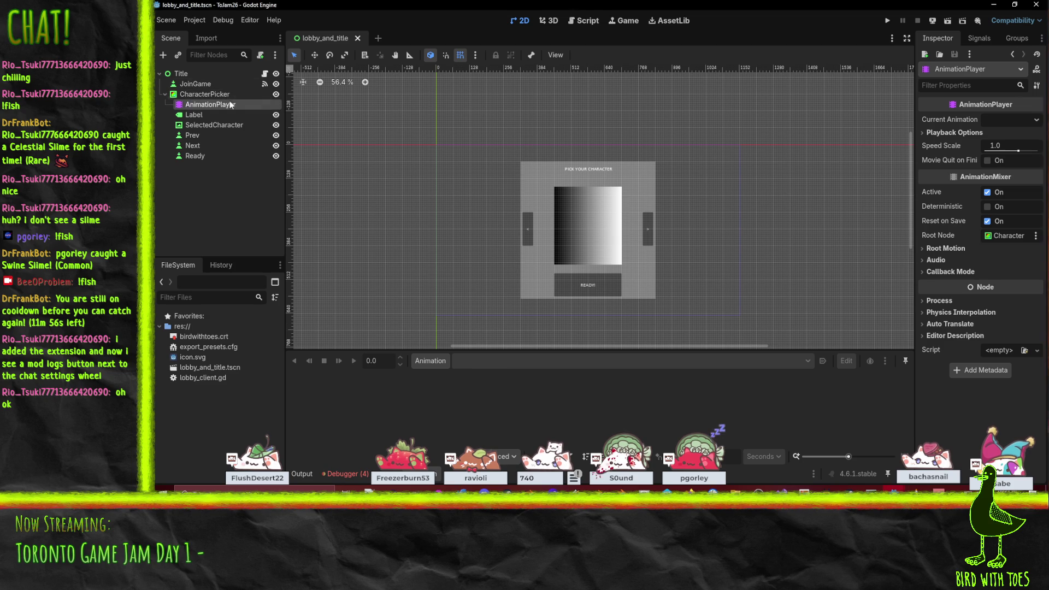
left_click(429, 361)
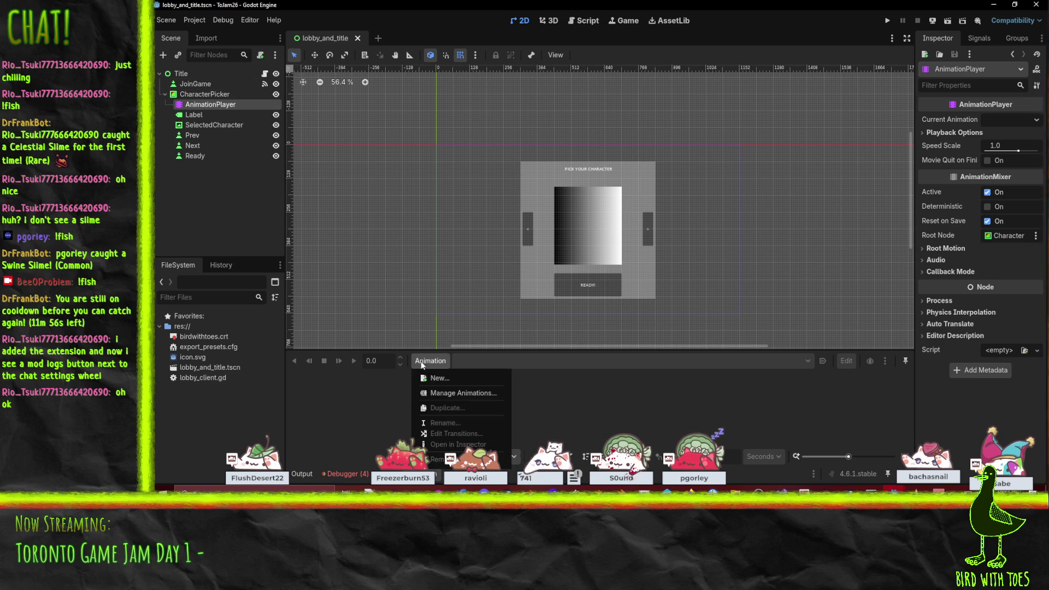
left_click(436, 383)
type("OffScreen")
key("Return")
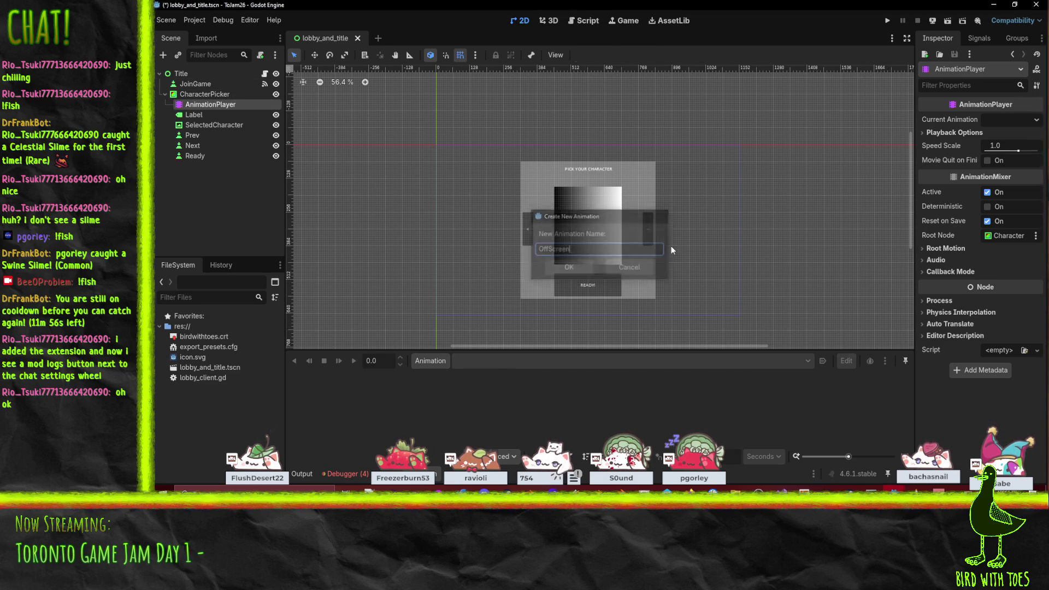
left_click(428, 360)
left_click(435, 376)
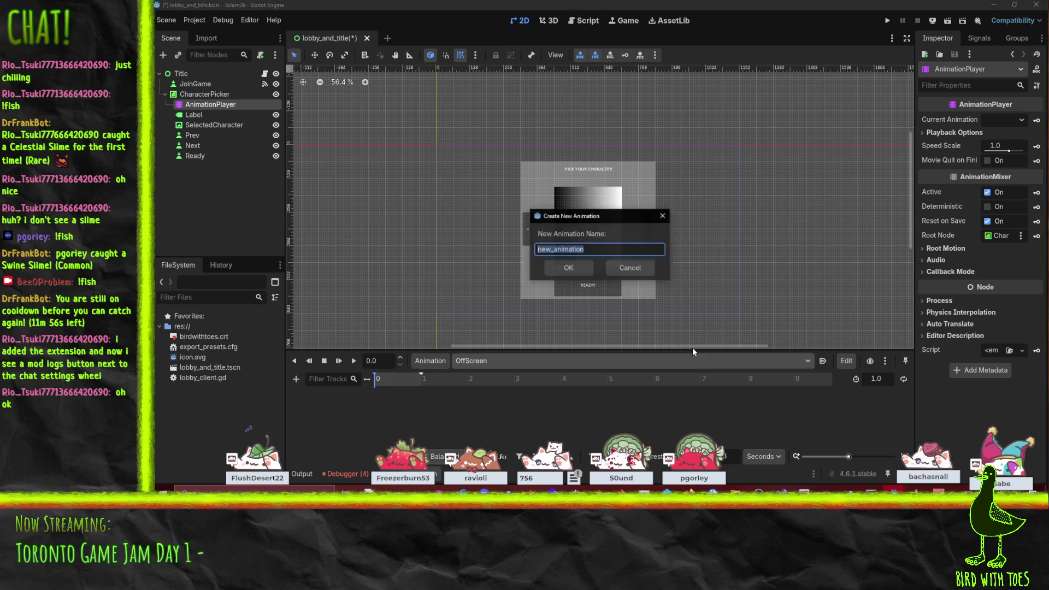
type("OnScreen")
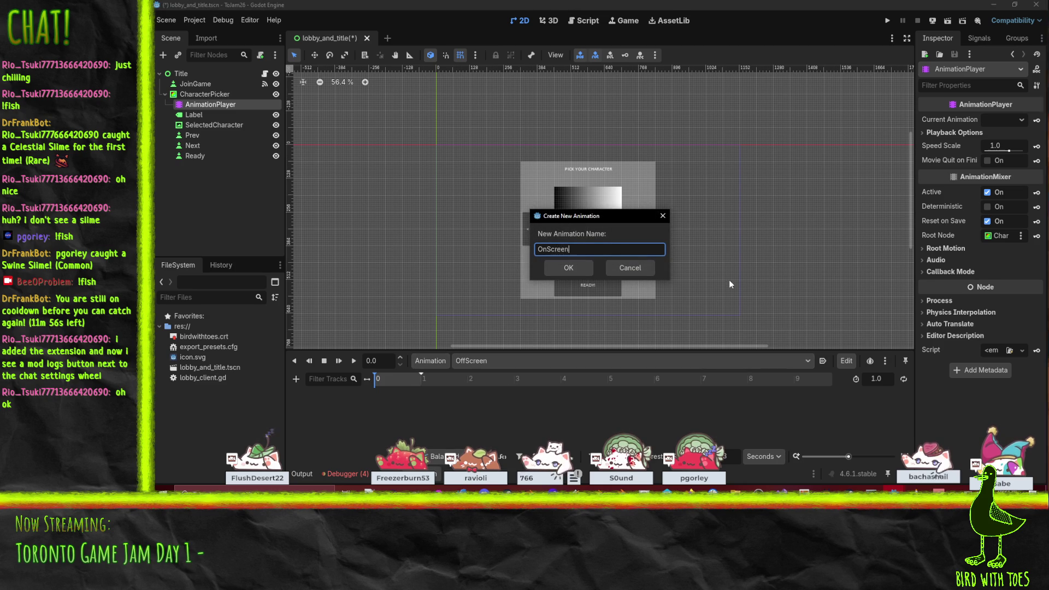
key("Return")
Create the Enter and Exit animations, then return to OffScreen
left_click(579, 361)
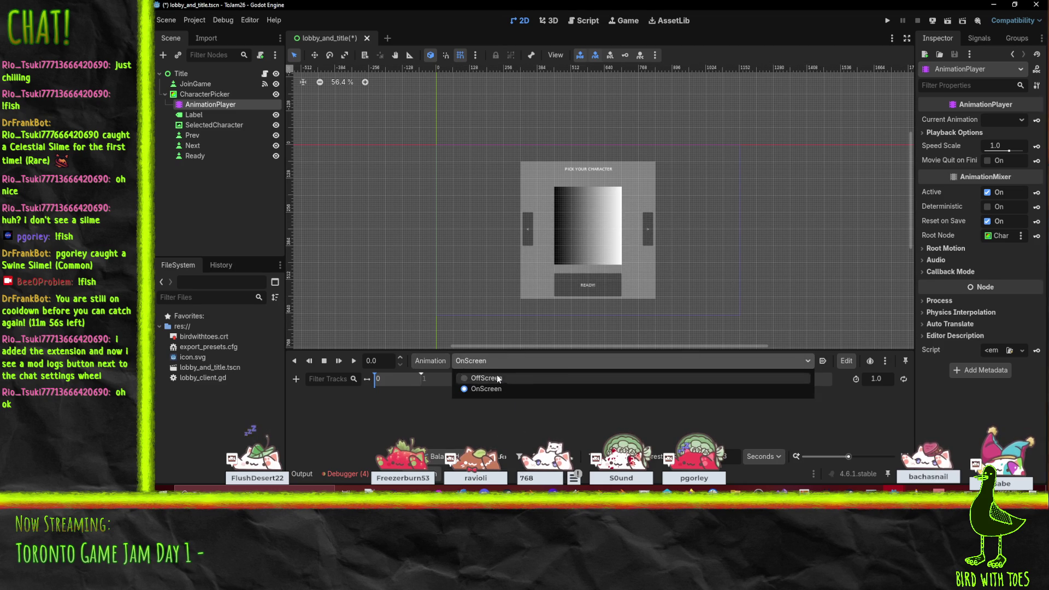
left_click(439, 361)
left_click(439, 361)
left_click(464, 374)
type("Enter")
key("Return")
left_click(438, 362)
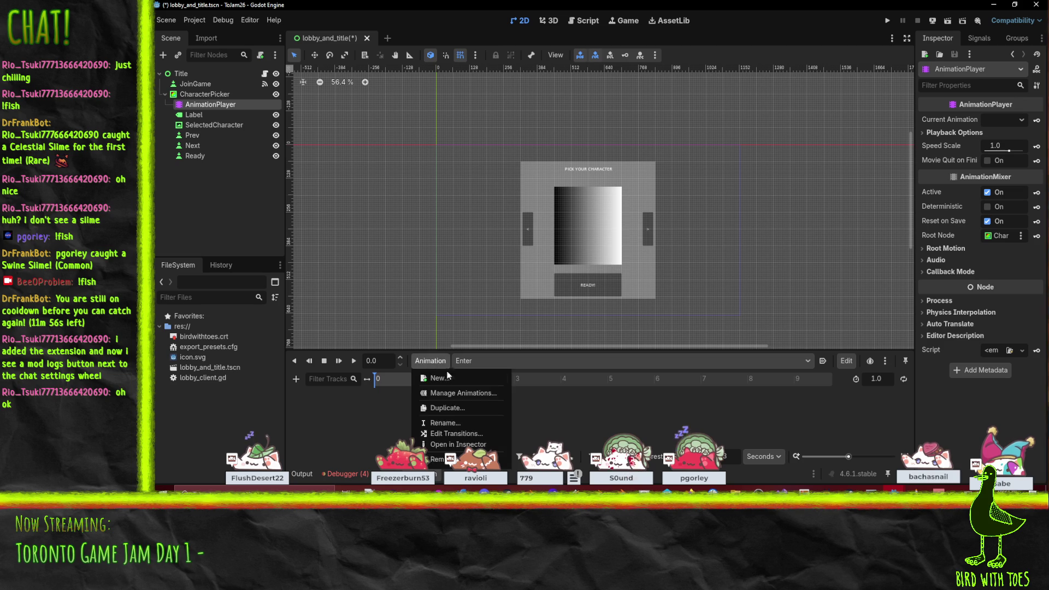
left_click(474, 378)
type("Exit")
key("Return")
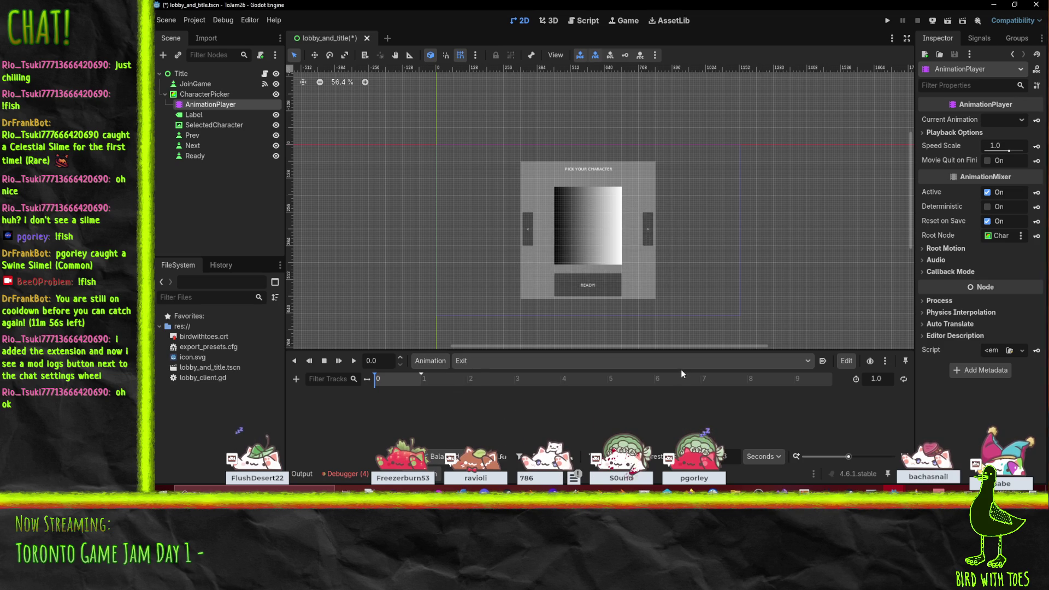
scroll(428, 222, "down", 3)
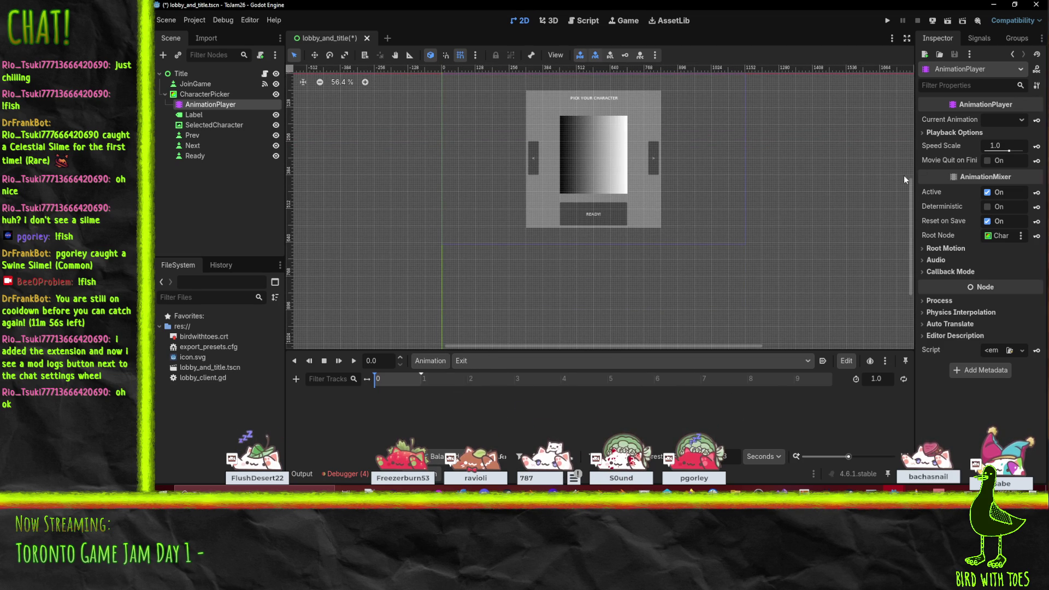
left_click(513, 359)
left_click(558, 397)
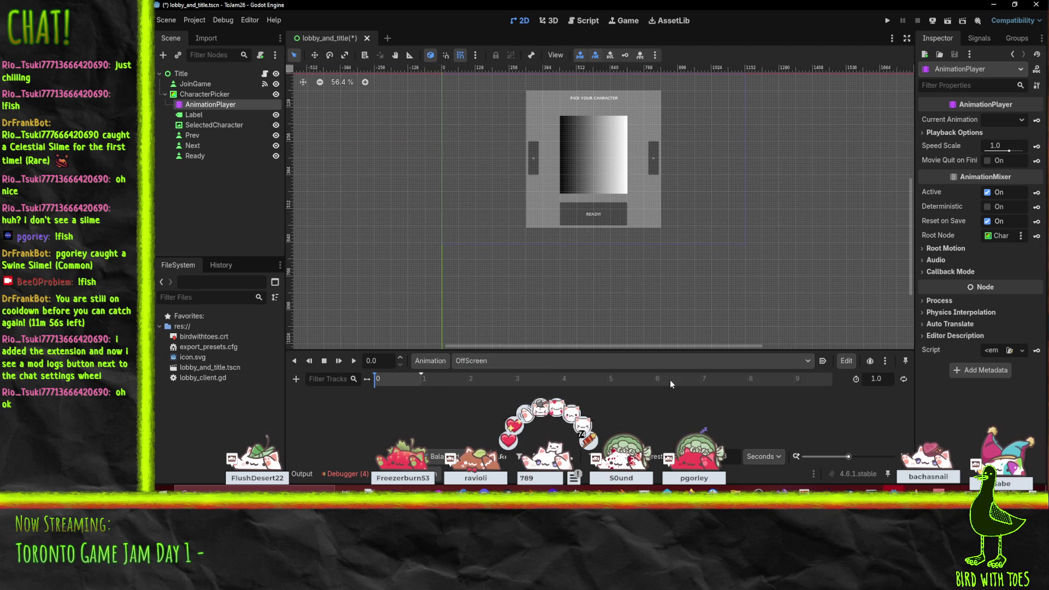
Set OffScreen to autoplay on load and key CharacterPicker's Visible property into OnScreen
left_click(822, 360)
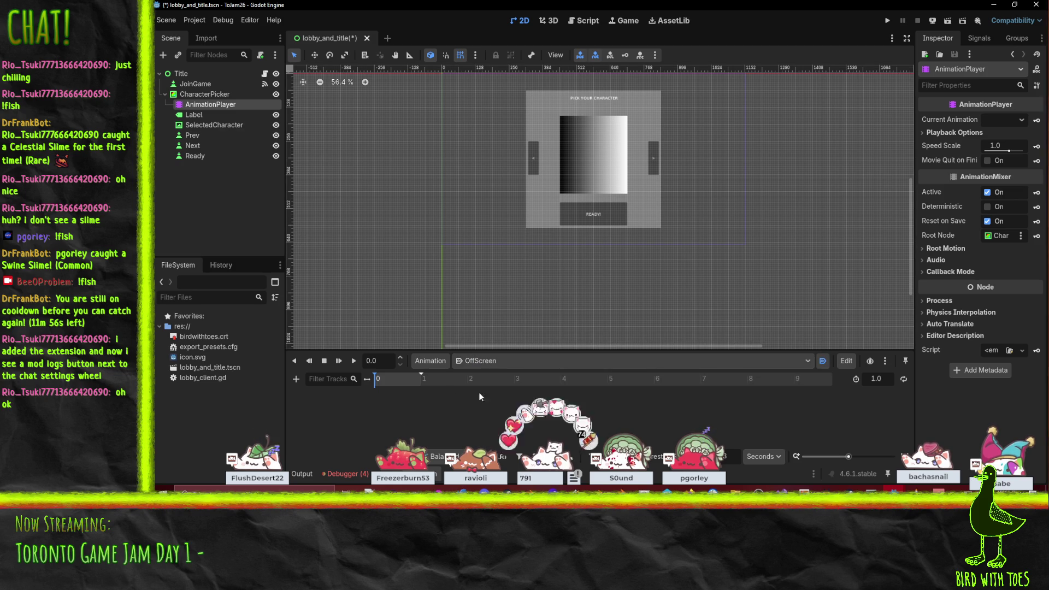
left_click(492, 360)
left_click(489, 410)
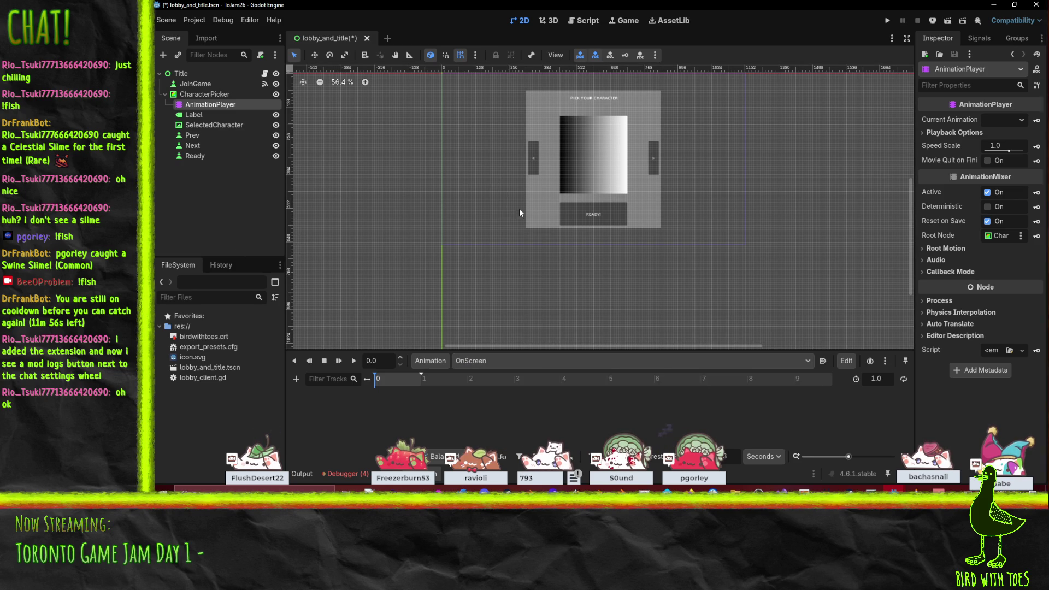
left_click(206, 95)
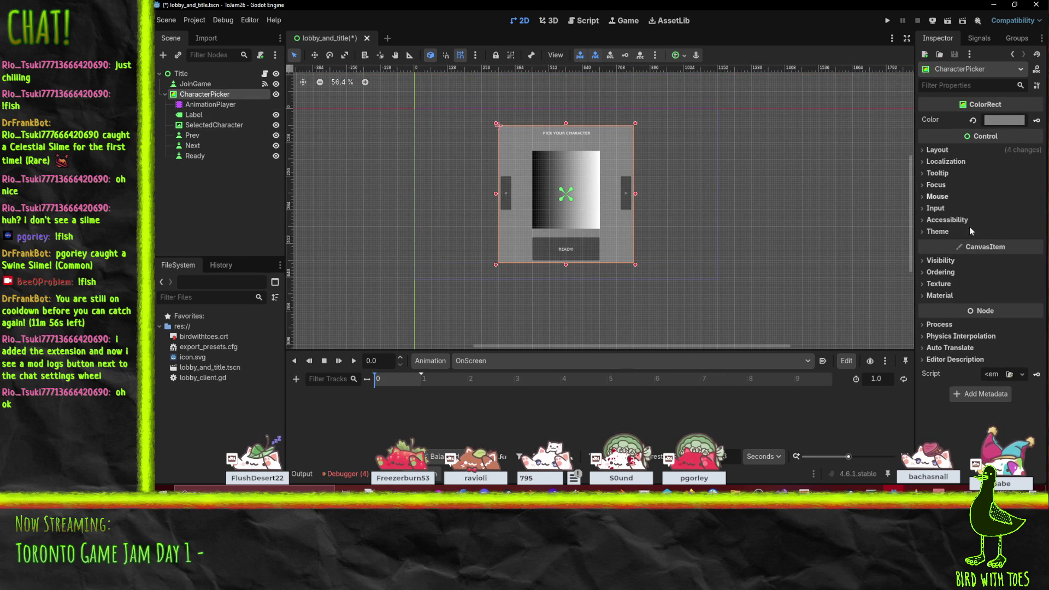
left_click(939, 260)
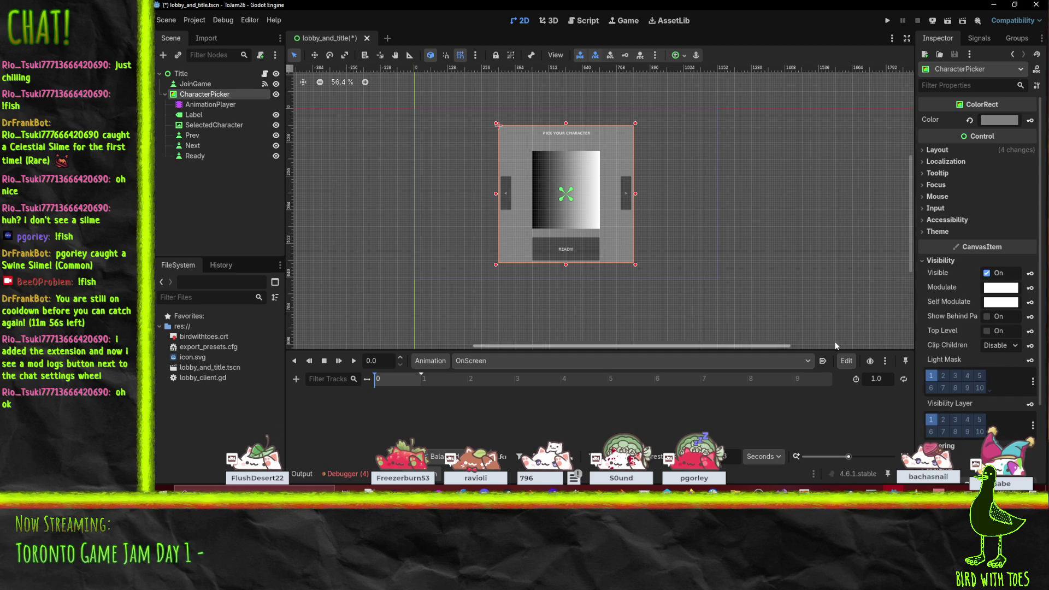
left_click(1030, 274)
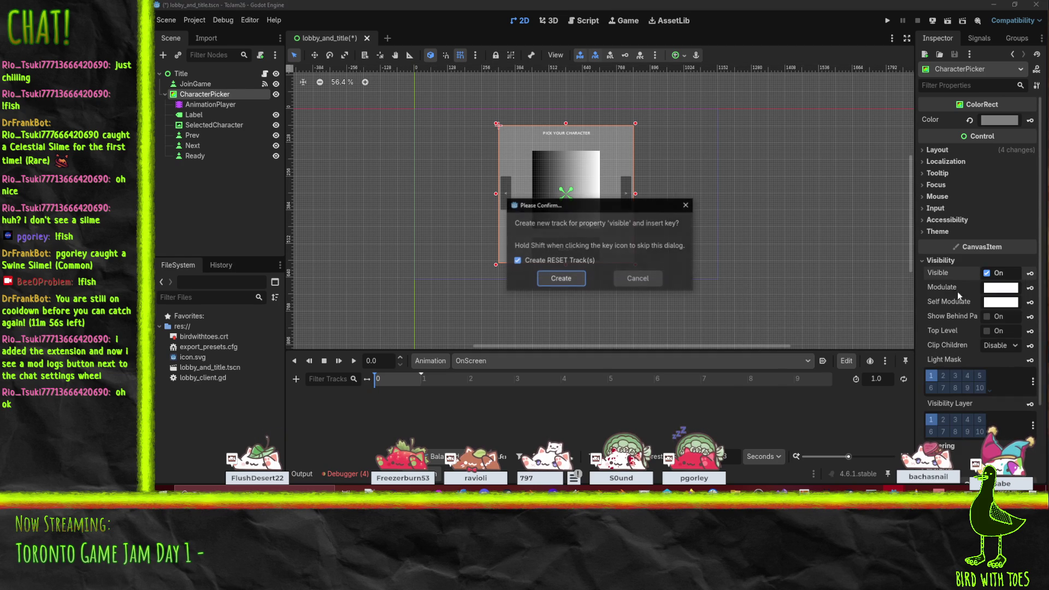
left_click(565, 280)
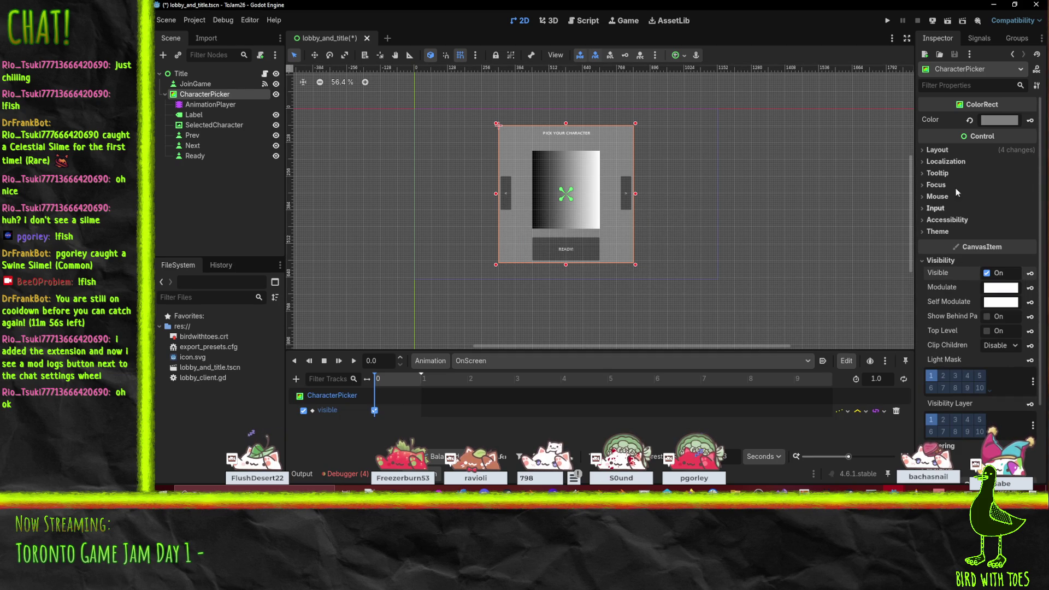
Key CharacterPicker's position into the OnScreen animation
left_click(937, 150)
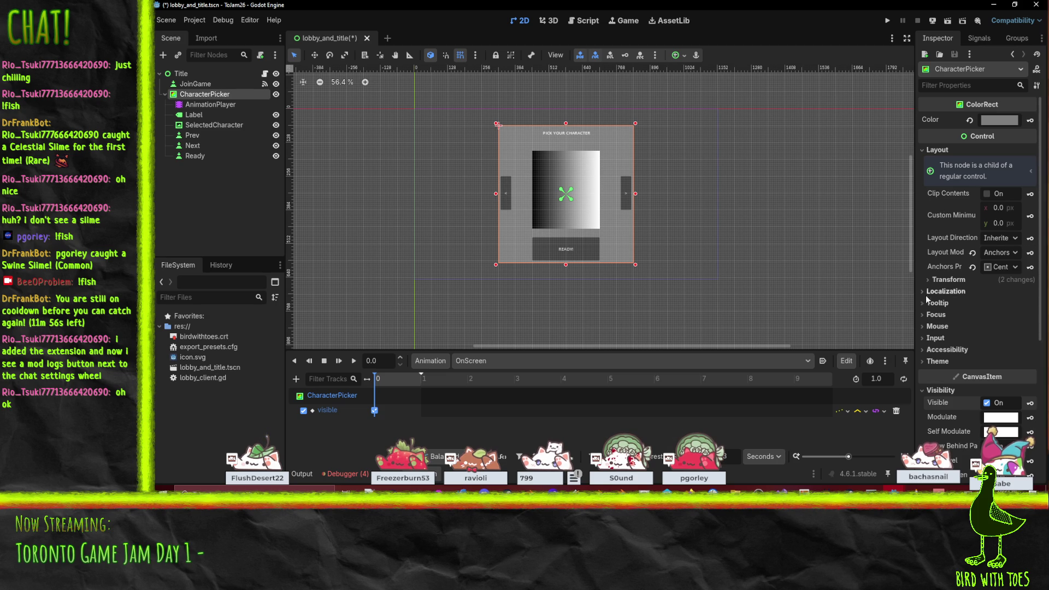
left_click(948, 281)
scroll(961, 302, "down", 3)
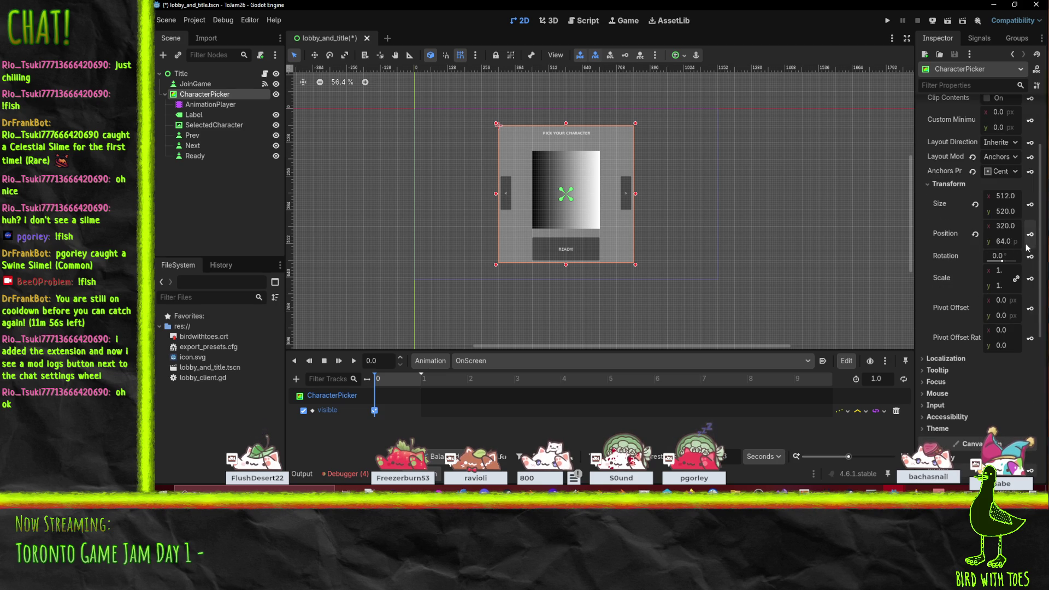
left_click(1030, 235)
left_click(561, 278)
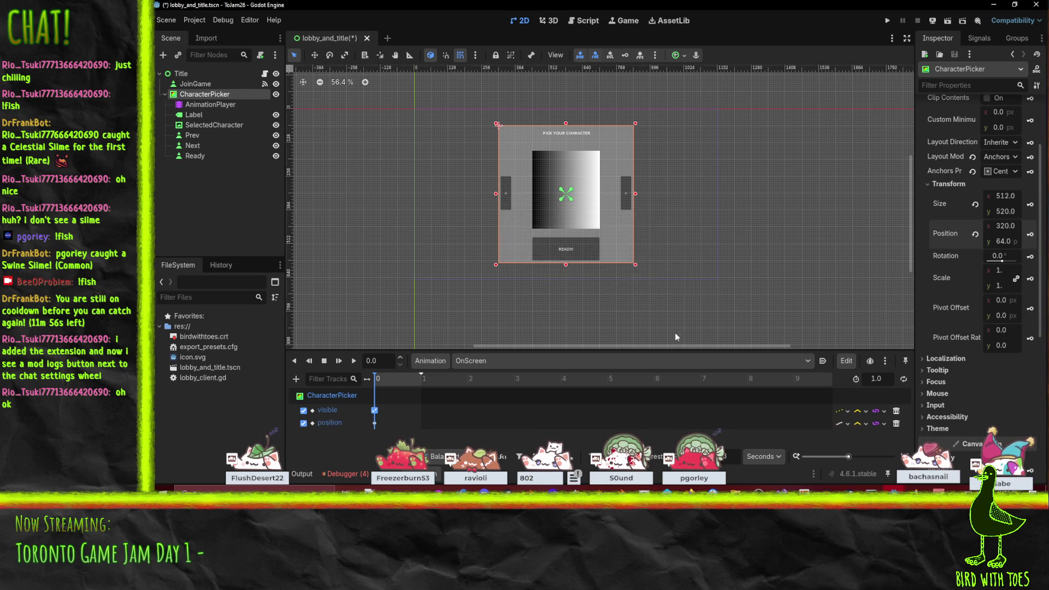
left_click(546, 362)
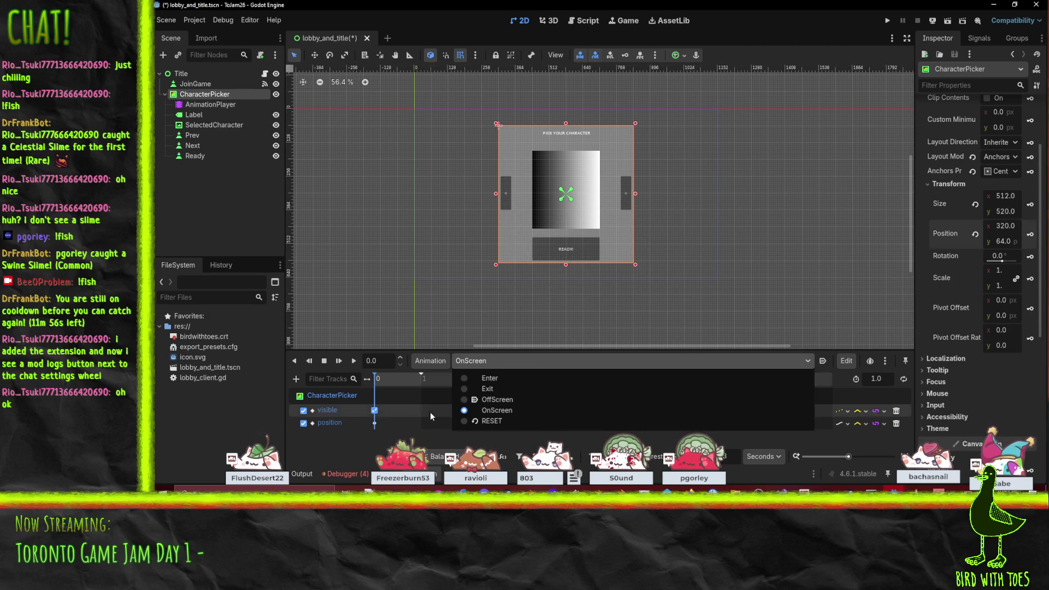
Switch to the OffScreen animation and undo an accidental panel height change
left_click(478, 389)
scroll(648, 263, "down", 1)
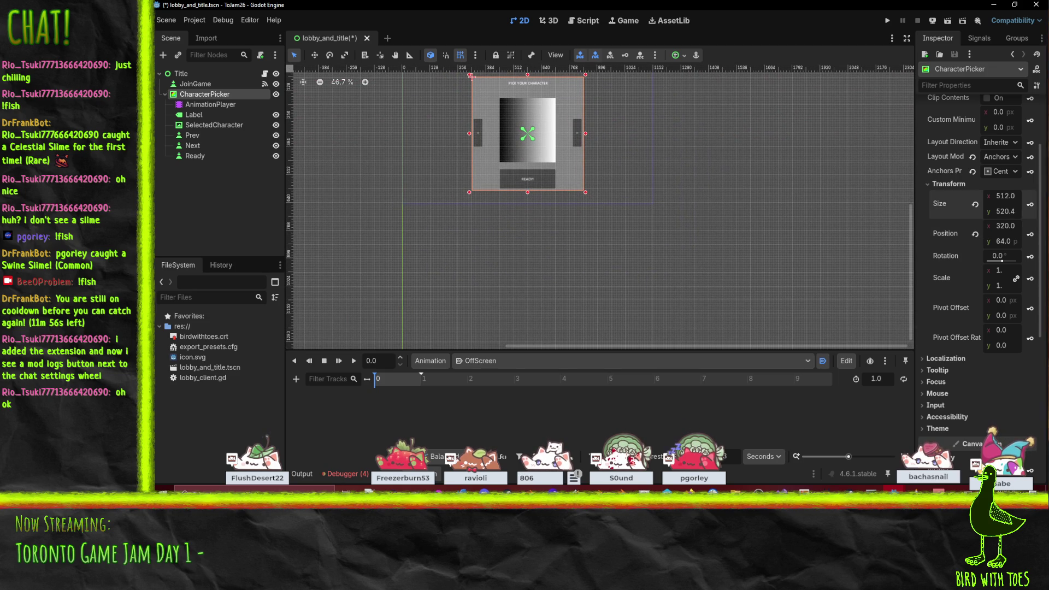
left_click_drag(1002, 213, 1012, 215)
left_click(1011, 216)
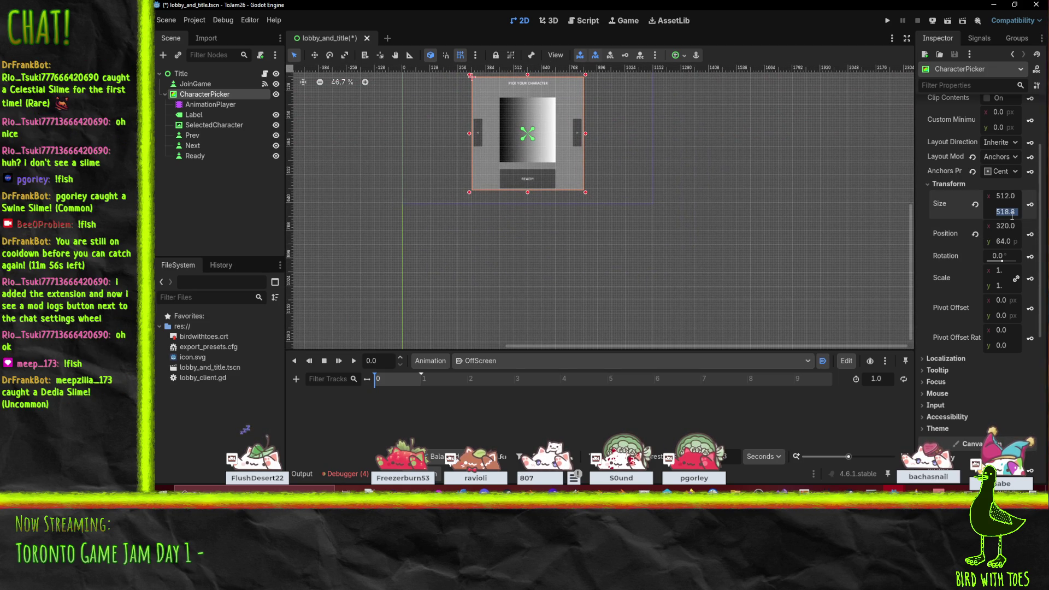
type("000")
key("Return")
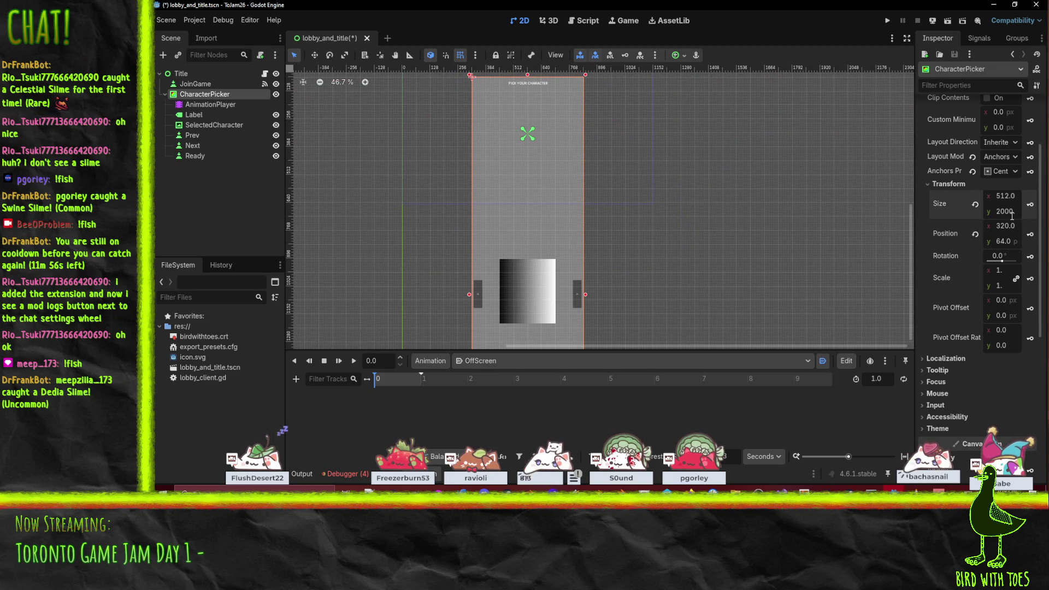
key("ctrl+z")
In OffScreen, set CharacterPicker's position y to 1000 and key the position track
left_click(507, 358)
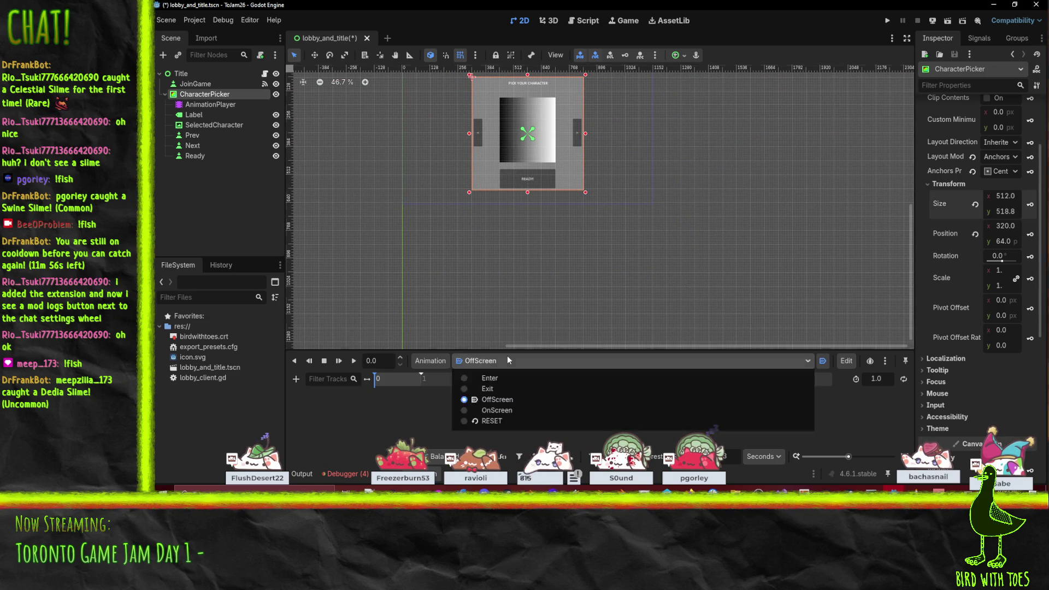
left_click(496, 409)
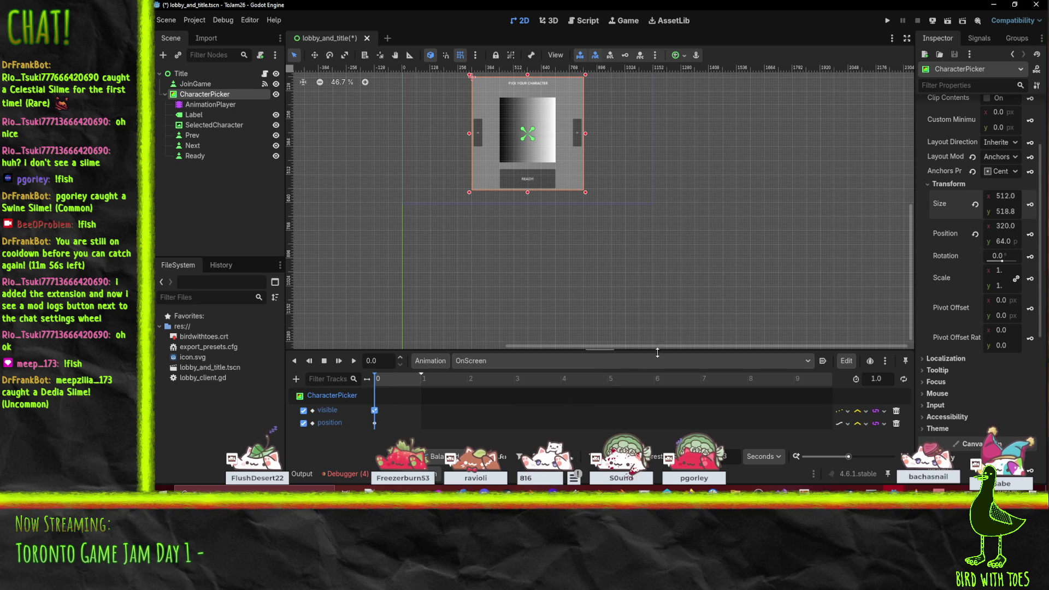
left_click(458, 361)
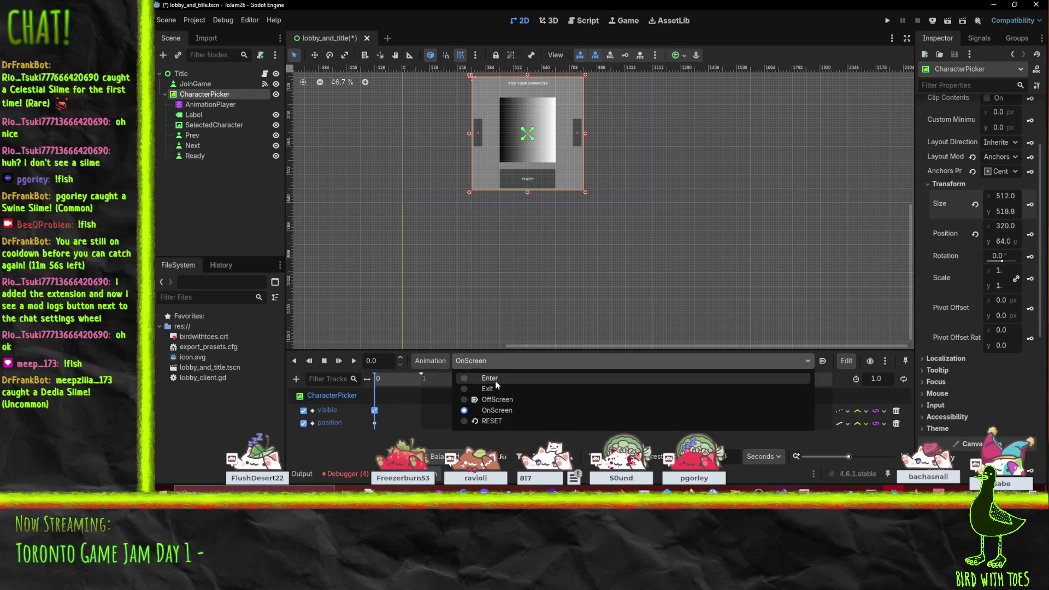
left_click(495, 399)
left_click(1002, 241)
type("2000")
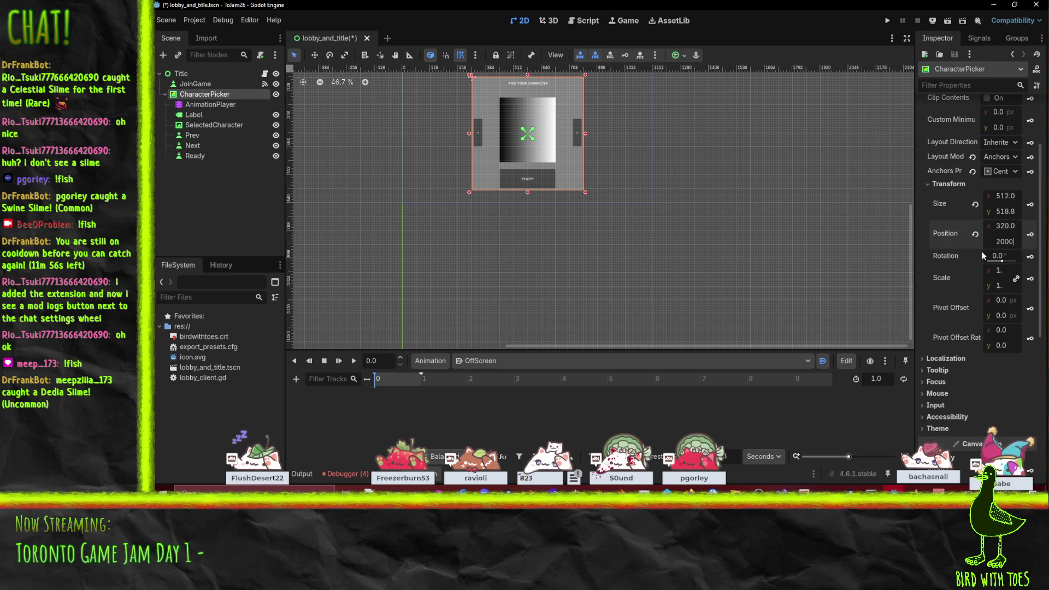
key("Return")
left_click(1003, 241)
type("1000")
key("Return")
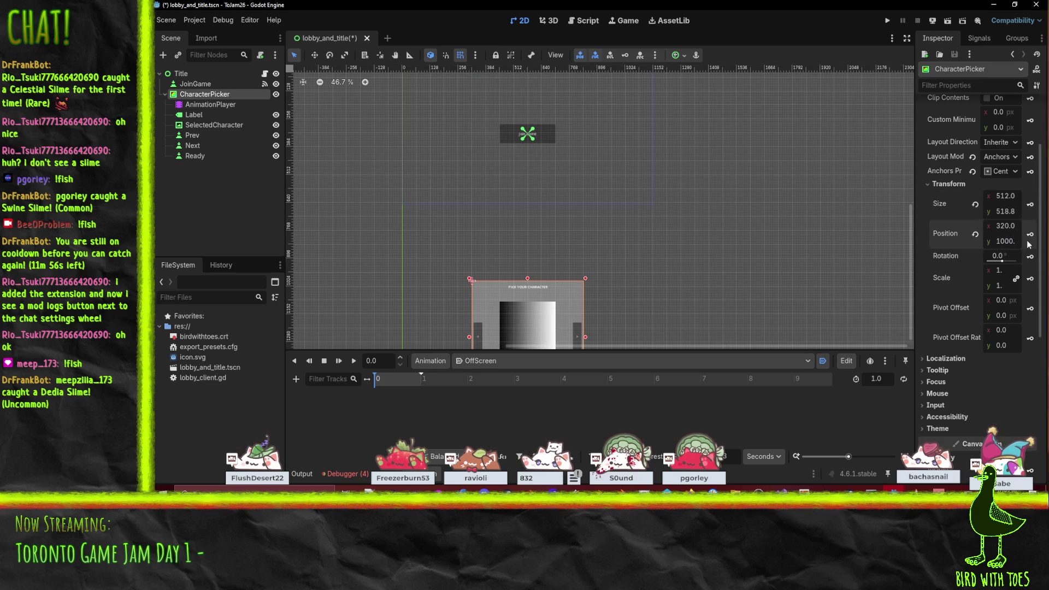
left_click(1030, 233)
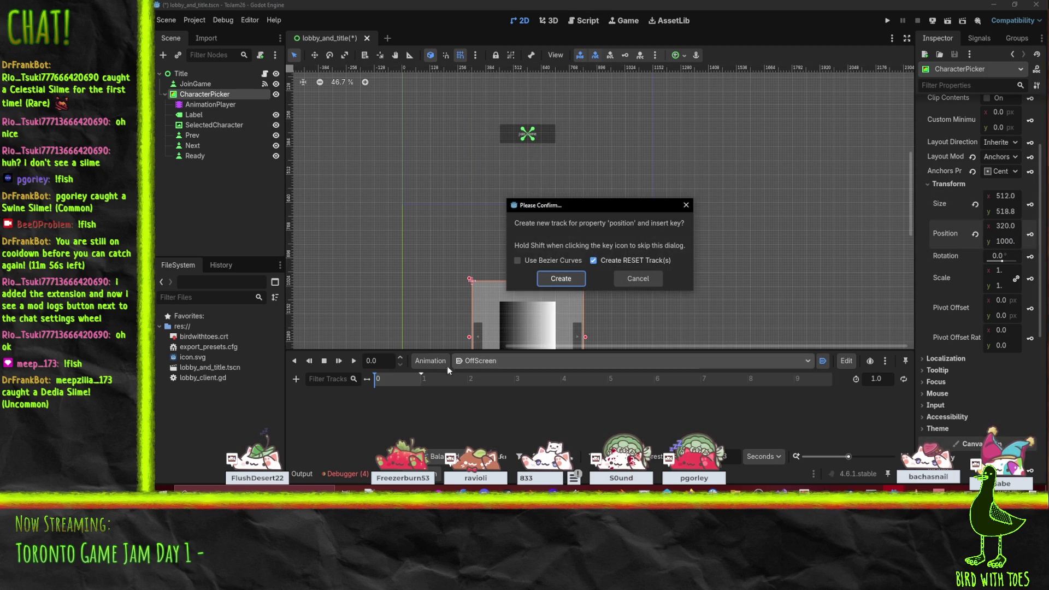
left_click(563, 279)
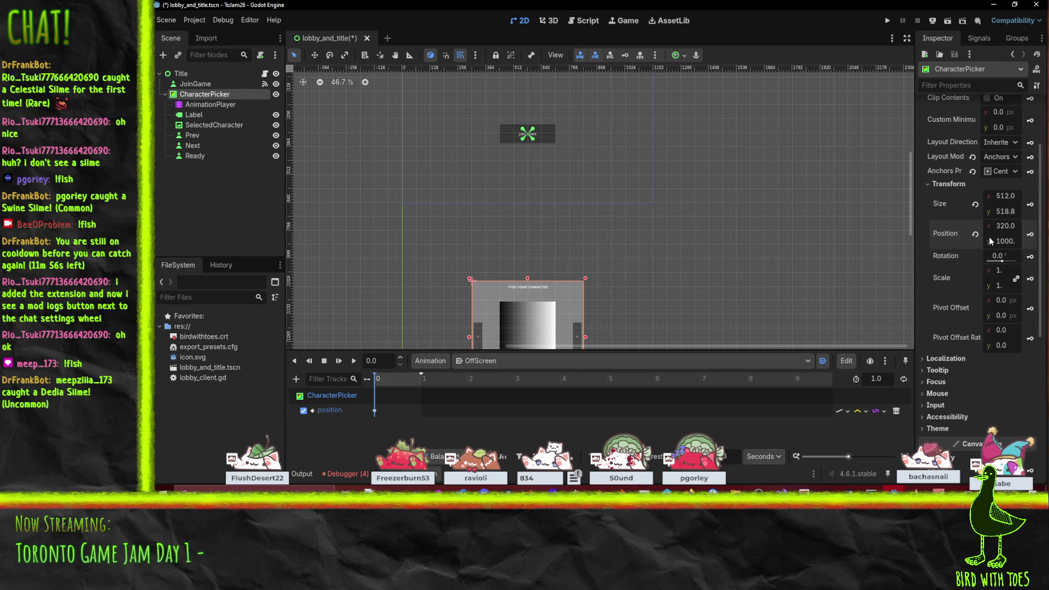
Key CharacterPicker's Visible property into the Enter animation
scroll(988, 240, "down", 5)
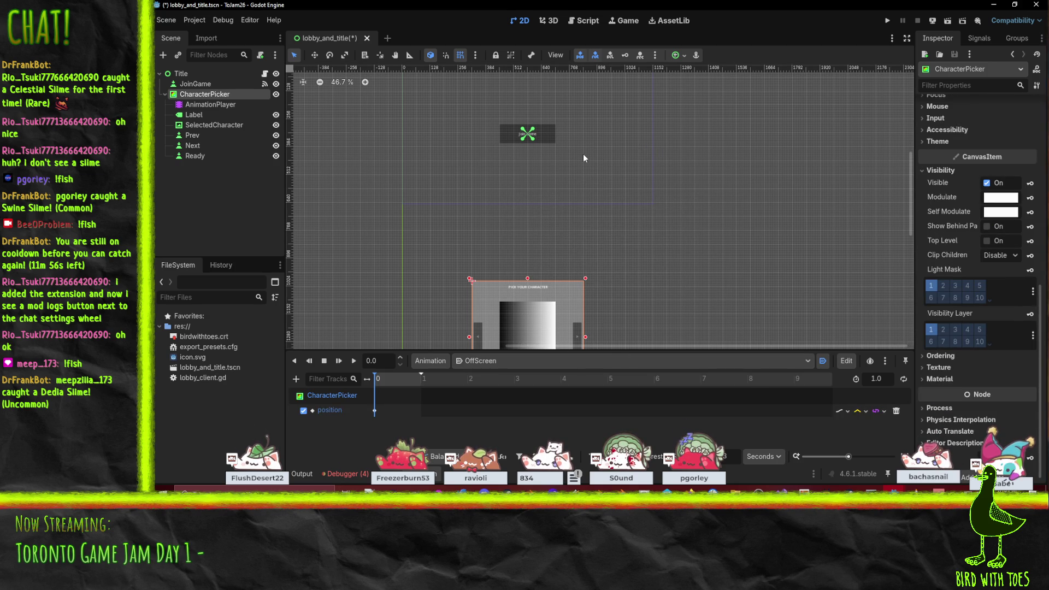
mouse_move(616, 202)
left_mouse_down()
mouse_move(634, 142)
mouse_move(647, 148)
mouse_move(599, 150)
mouse_move(570, 211)
mouse_move(518, 205)
left_mouse_up()
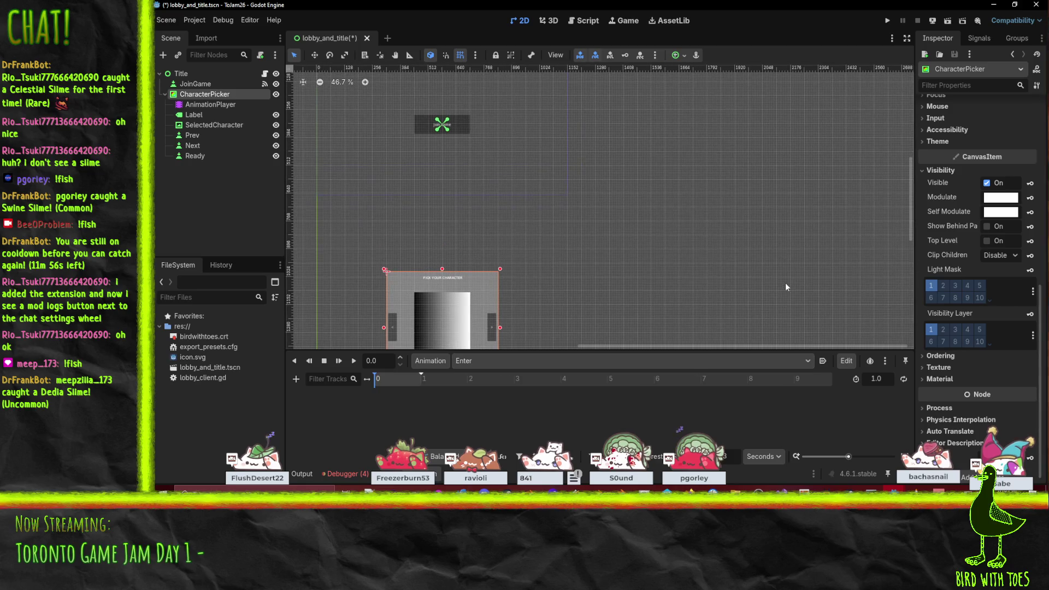
left_click(1030, 183)
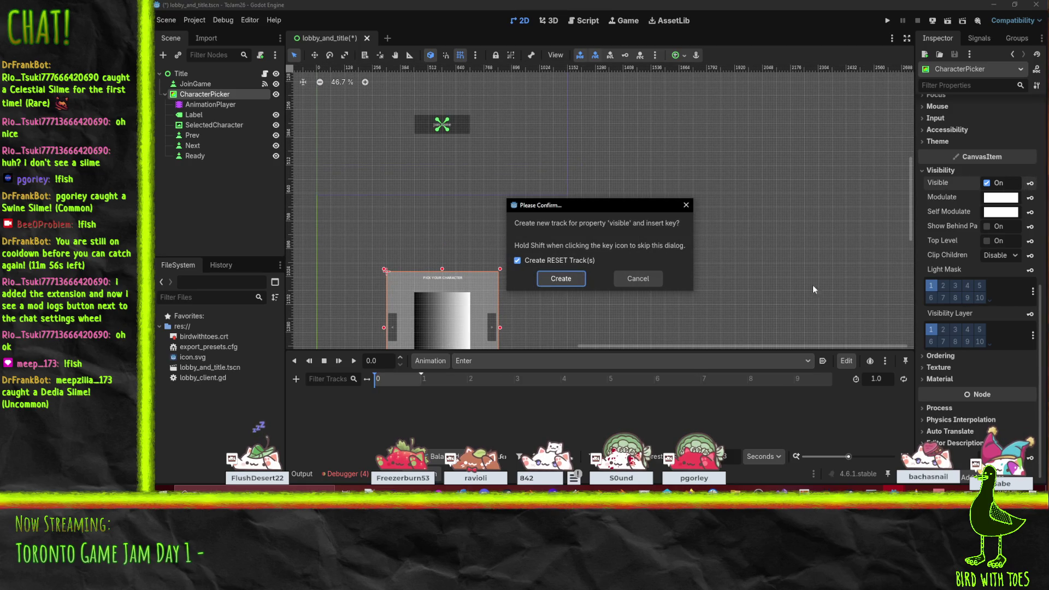
left_click(561, 278)
Set the Enter animation's length to 0.25 seconds
left_click(881, 379)
type(".")
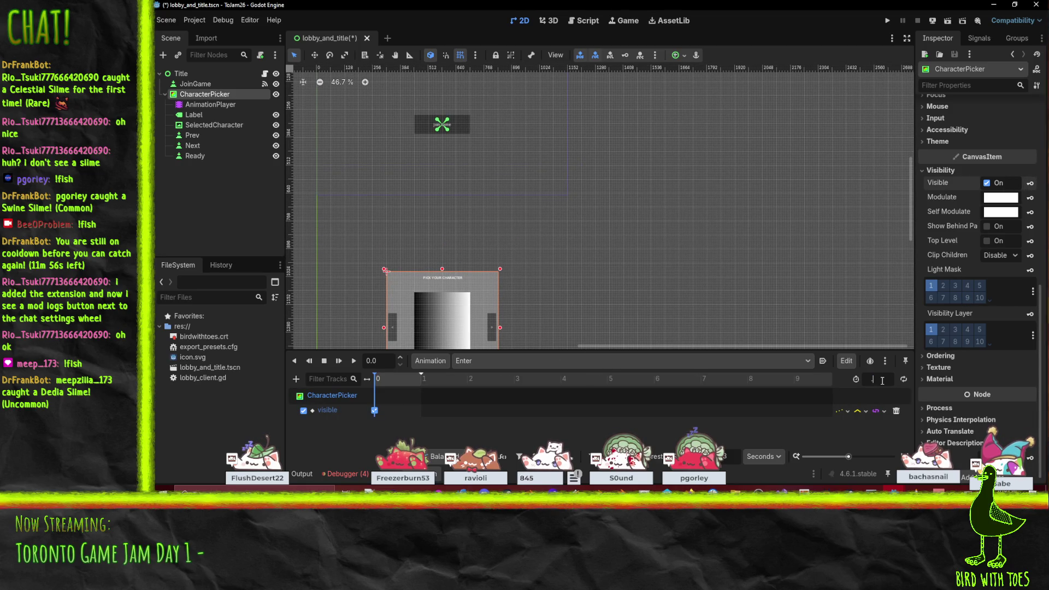
type("25")
key("Return")
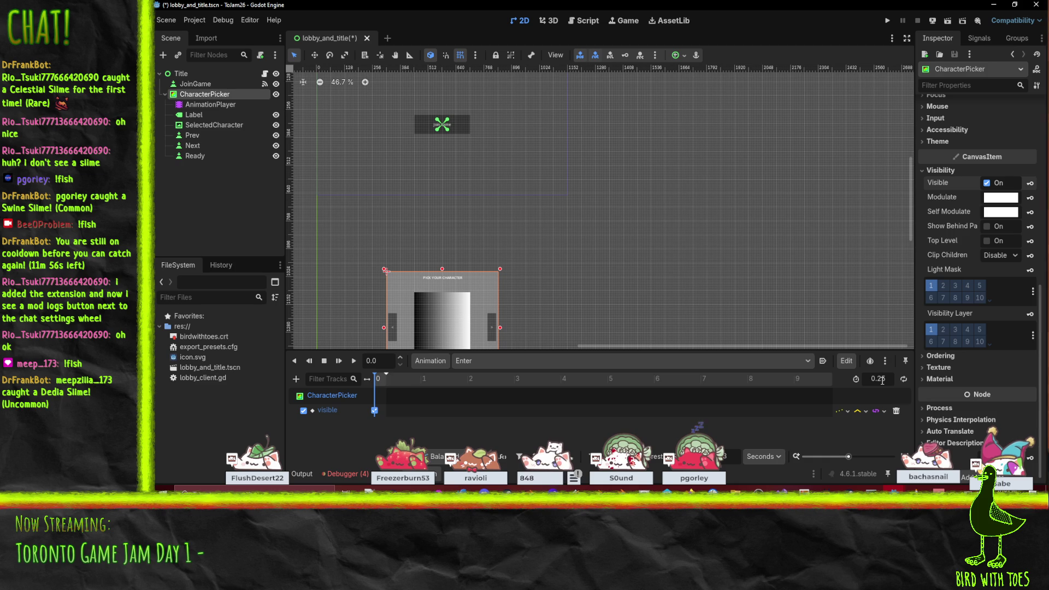
scroll(963, 249, "up", 2)
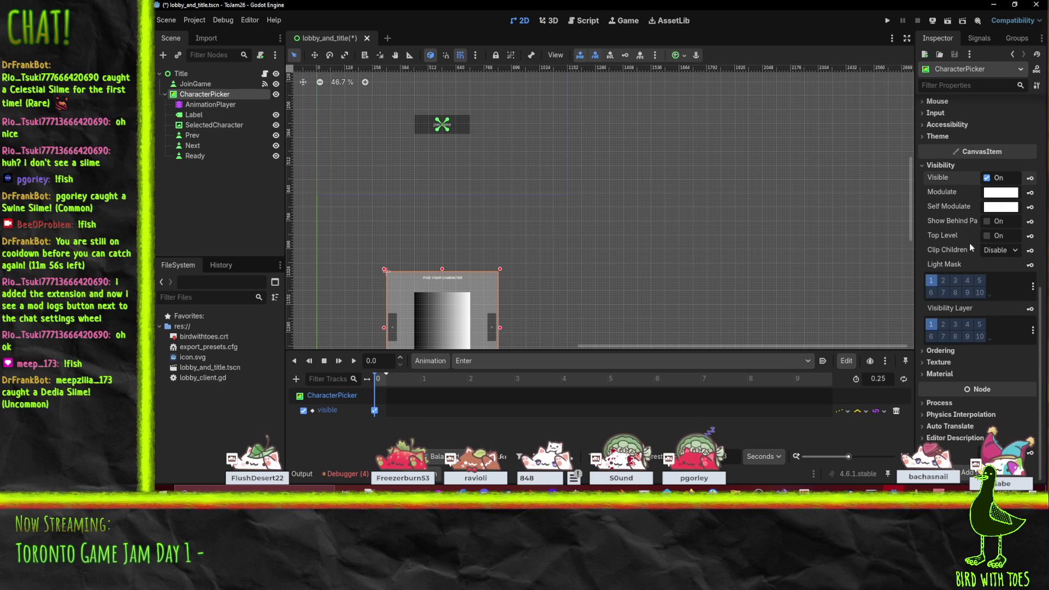
scroll(962, 237, "up", 2)
scroll(961, 237, "up", 4)
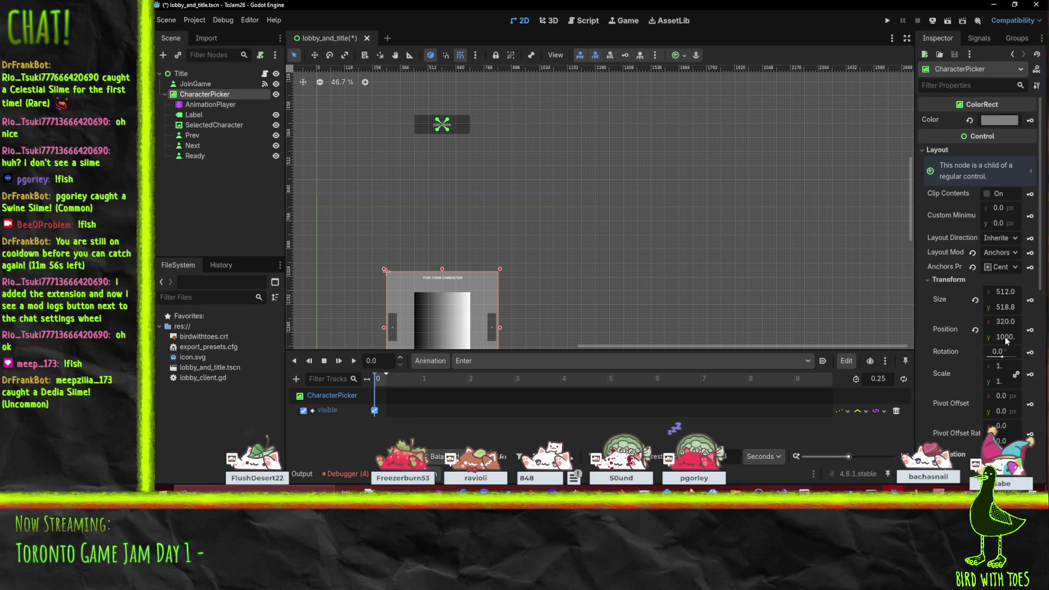
left_click(475, 361)
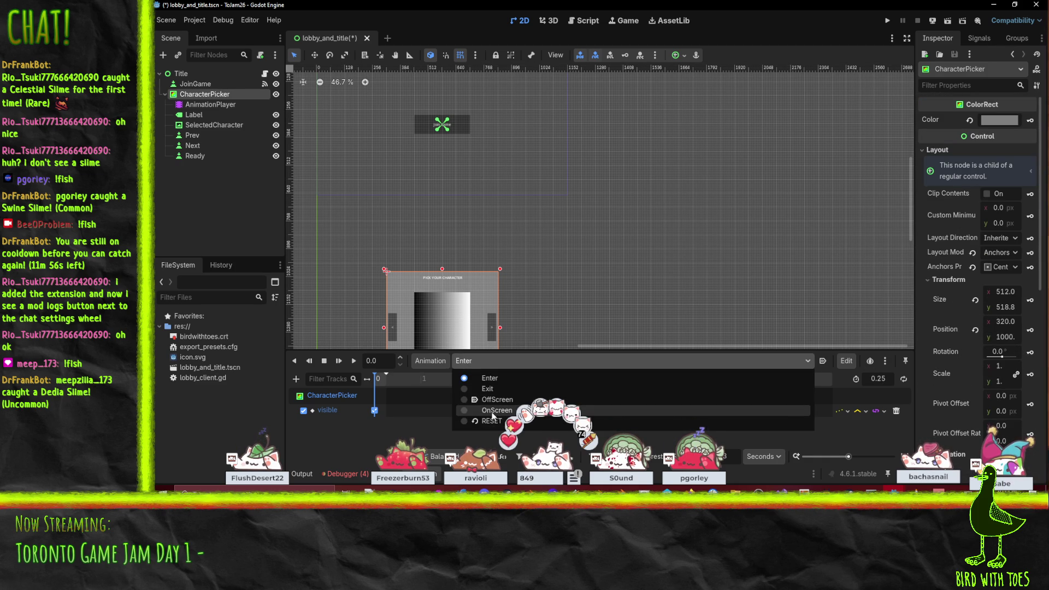
Key CharacterPicker's position in Enter with a starting y of 1000, then preview it
left_click(501, 410)
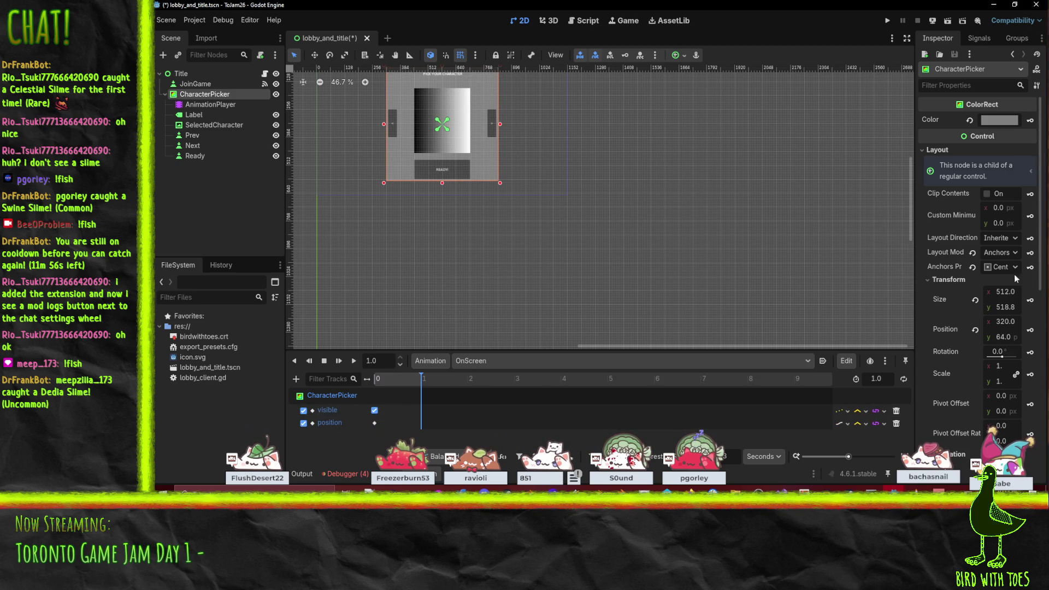
left_click(1004, 337)
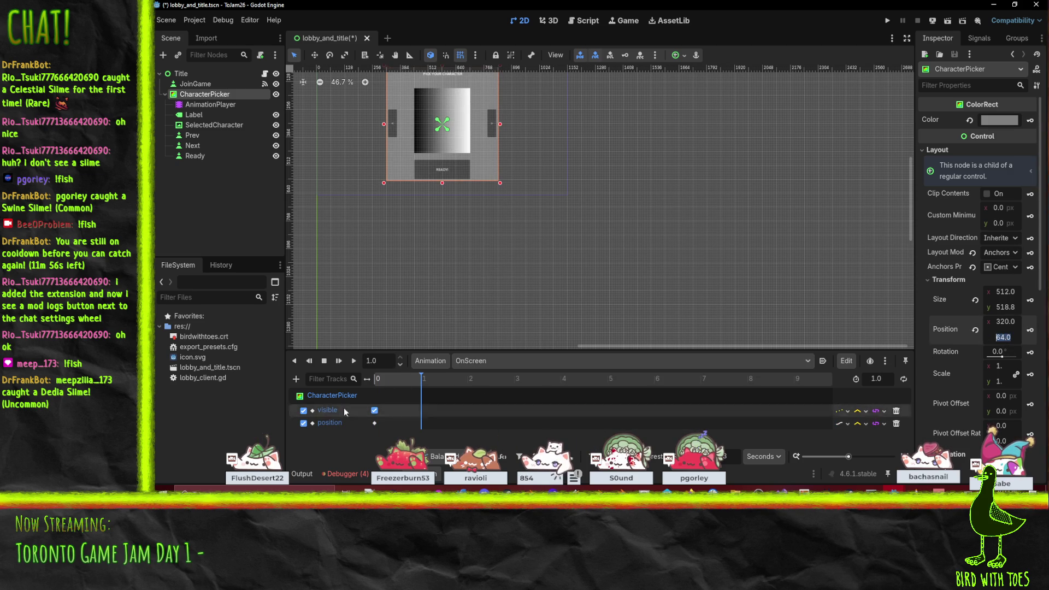
left_click(483, 361)
left_click(488, 381)
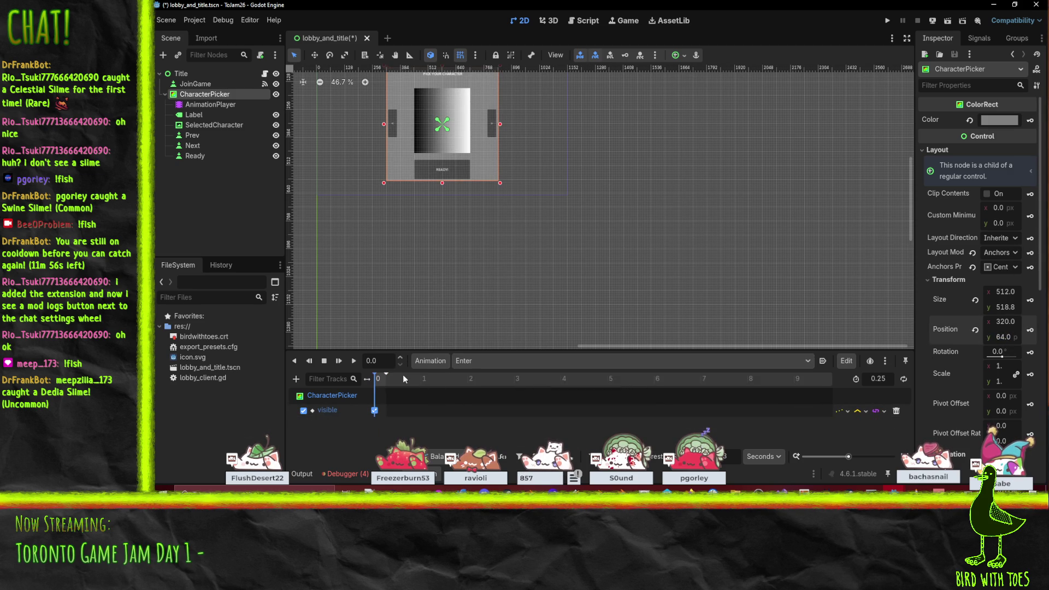
left_click(1030, 329)
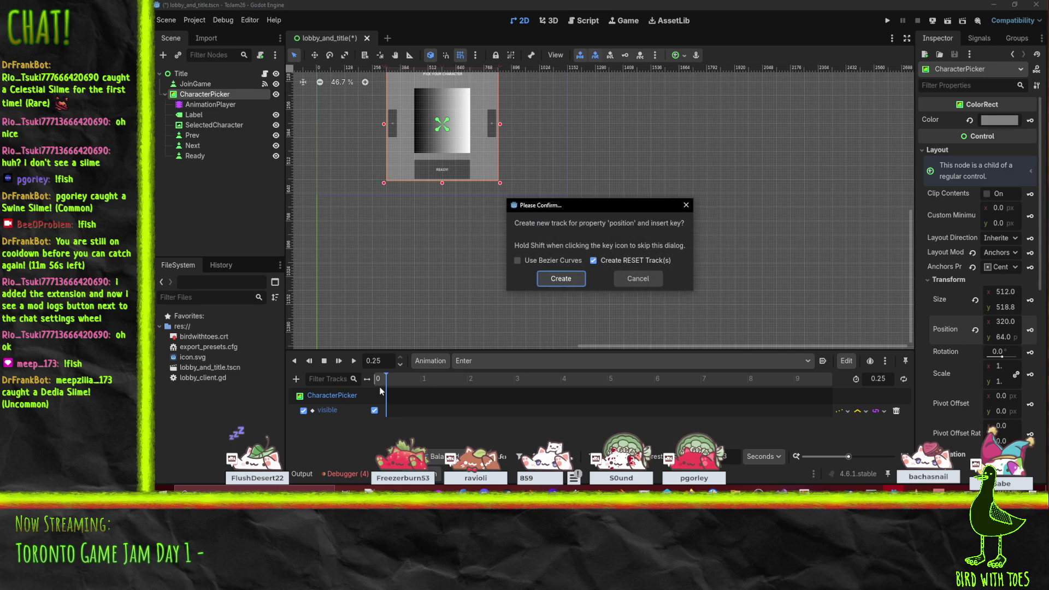
left_click(571, 283)
left_click(1008, 337)
type("1")
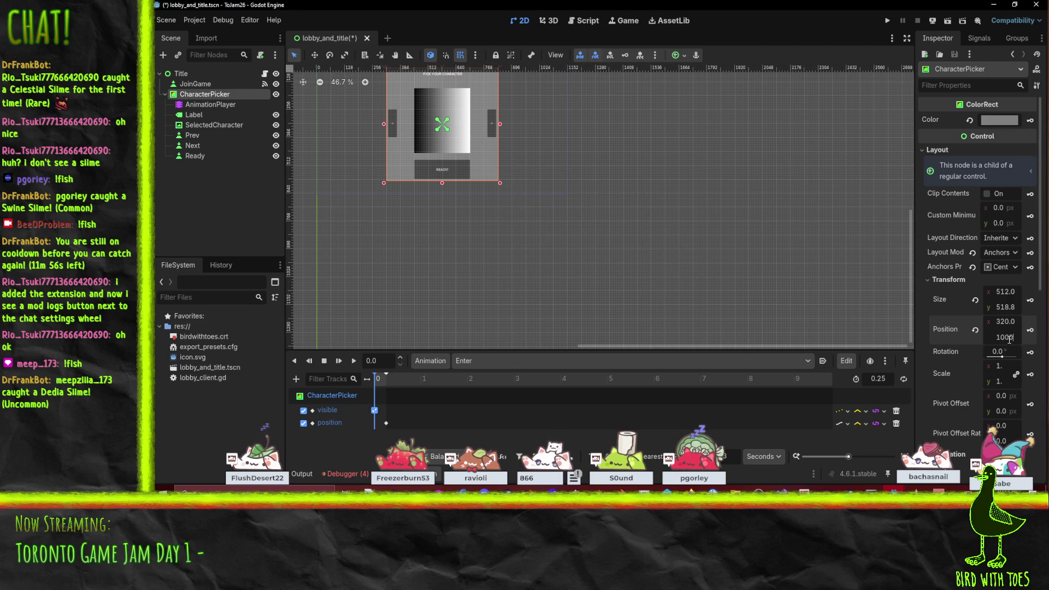
type("000")
key("Return")
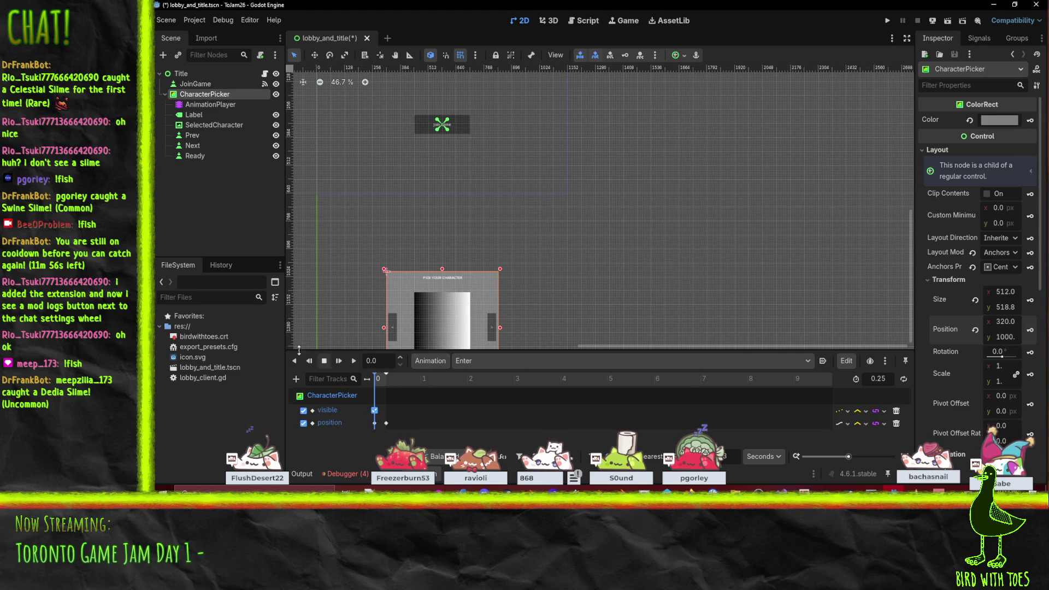
left_click(354, 361)
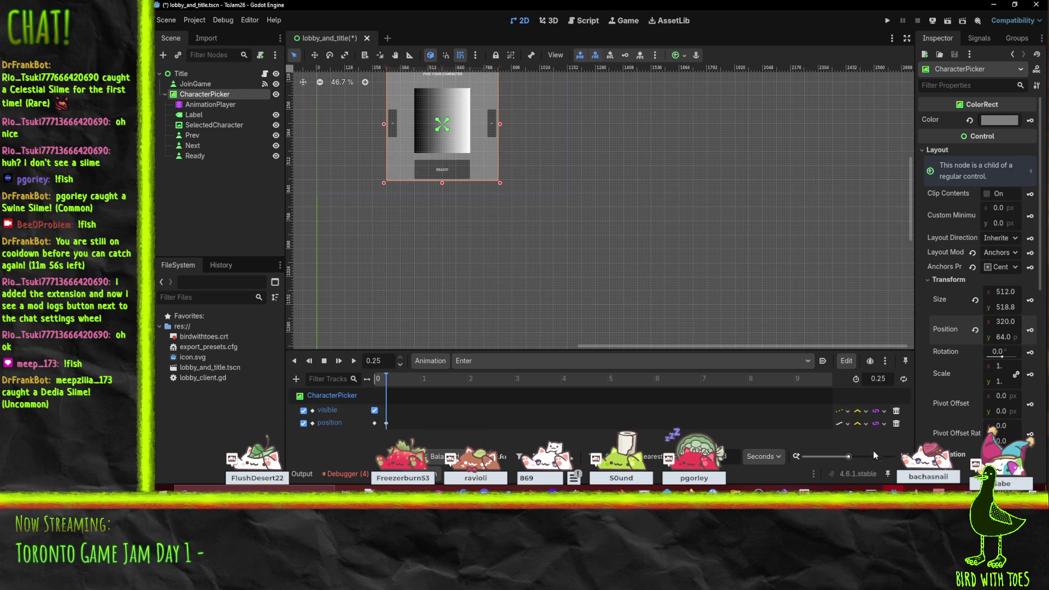
Change Enter's starting position key to y 700 and replay the slide
left_click(355, 364)
left_click(356, 364)
left_click(356, 365)
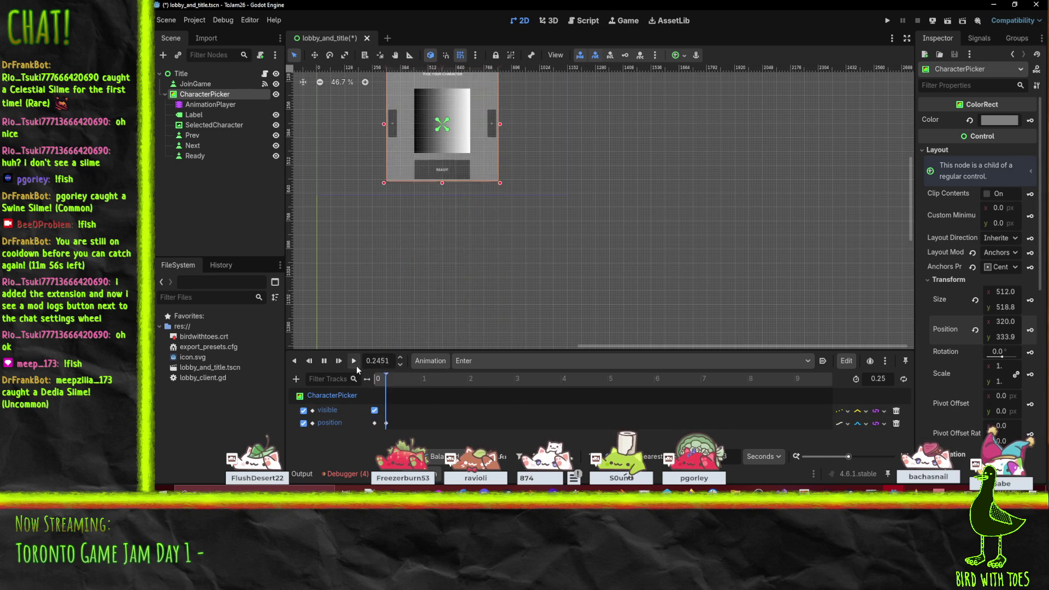
left_click(384, 424)
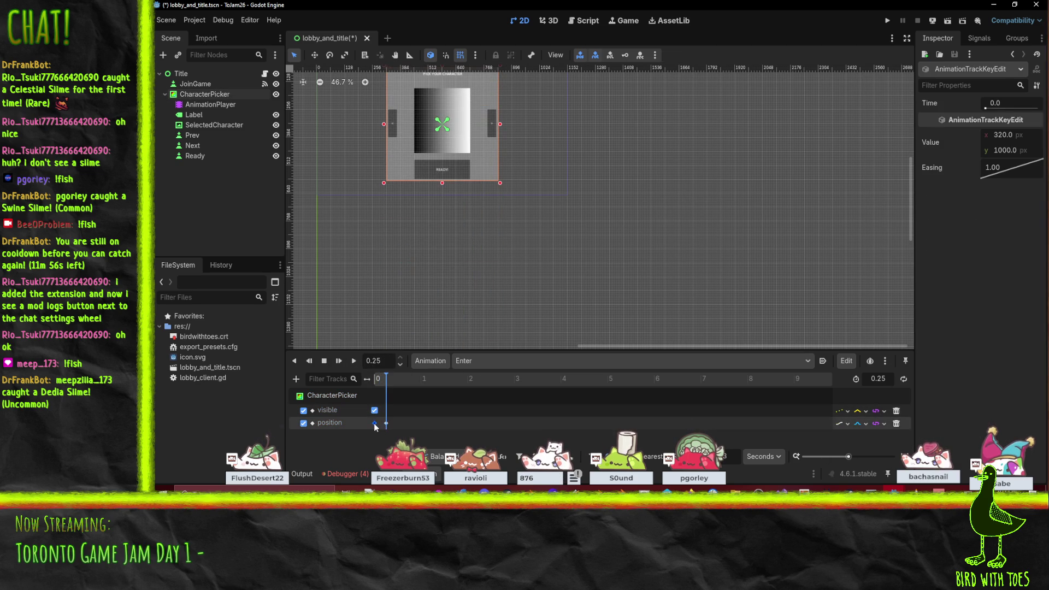
left_click(374, 422)
left_click(1003, 150)
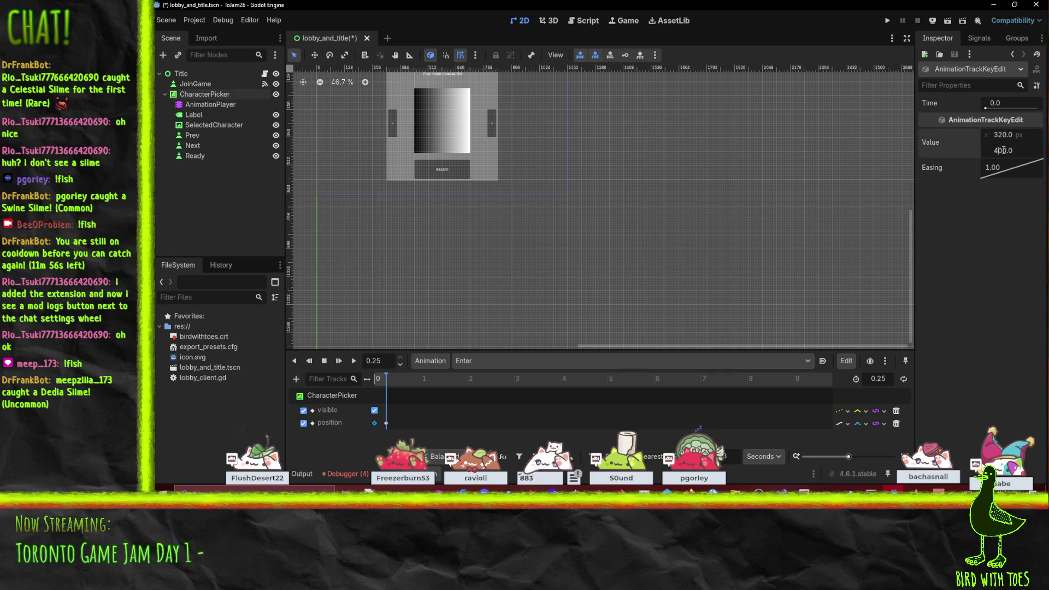
left_click(350, 361)
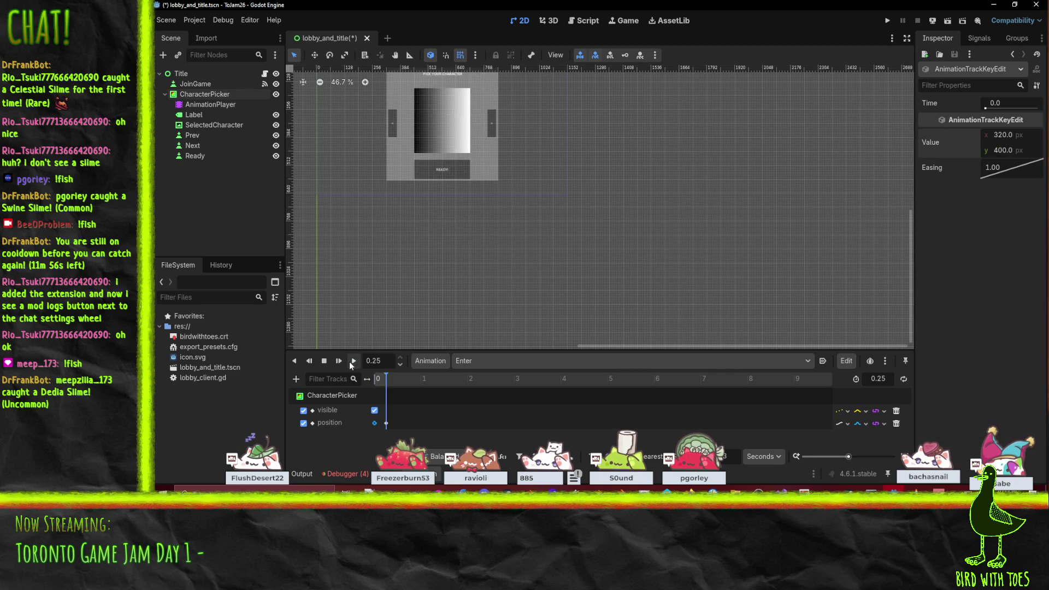
left_click(1009, 154)
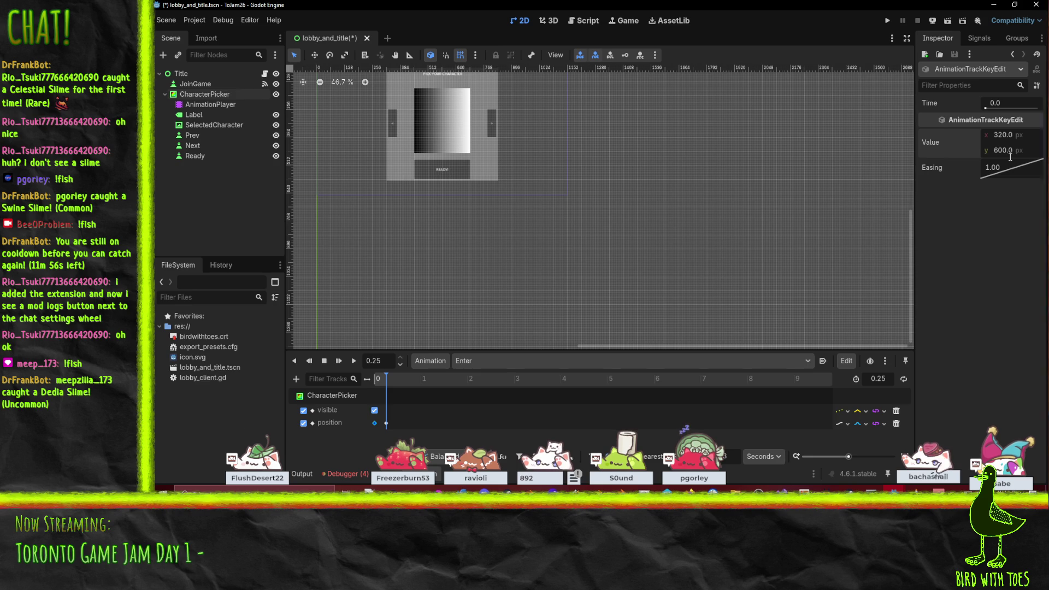
left_click(352, 362)
left_click(352, 361)
left_click(352, 362)
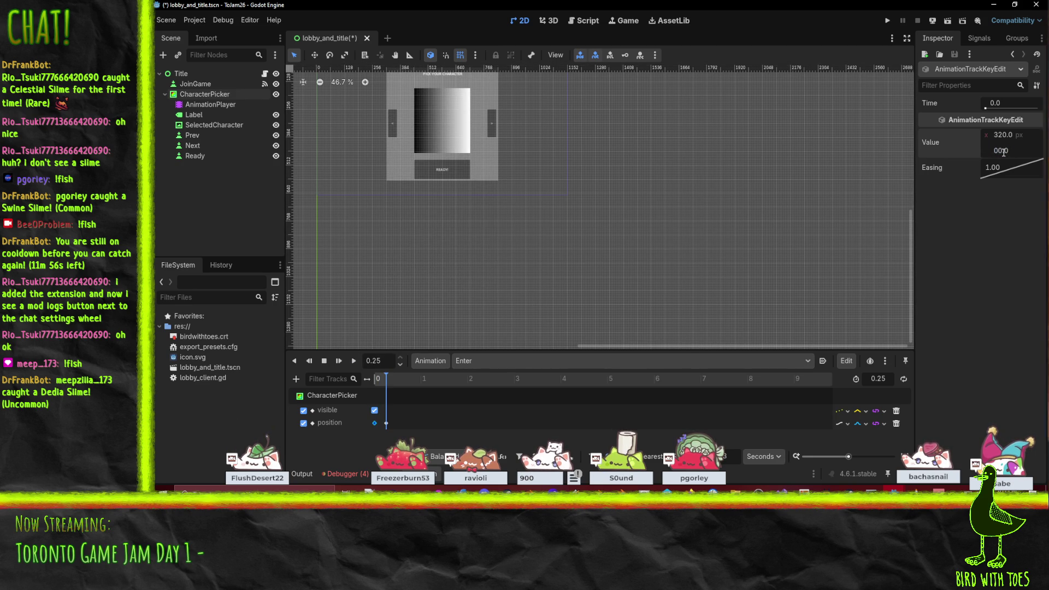
left_click(353, 361)
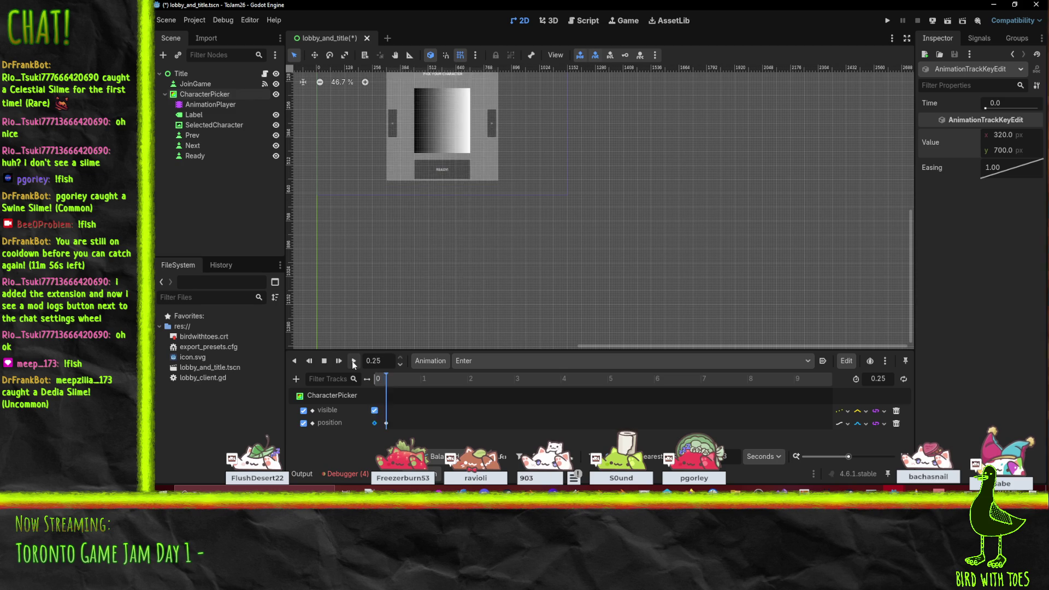
left_click_drag(385, 380, 370, 380)
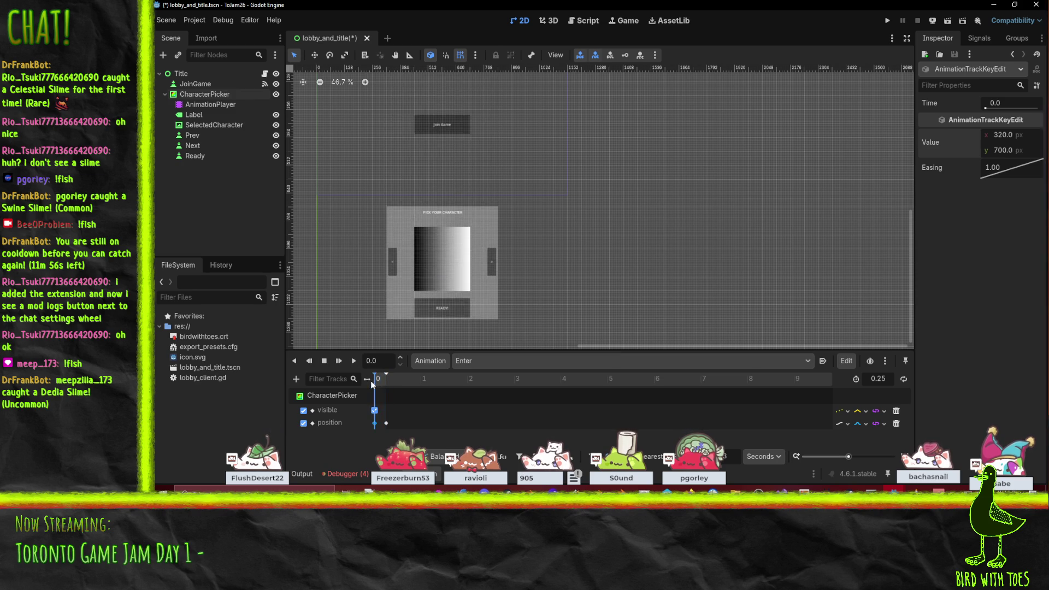
Save the lobby_and_title scene with Ctrl+S
left_click_drag(519, 180, 605, 218)
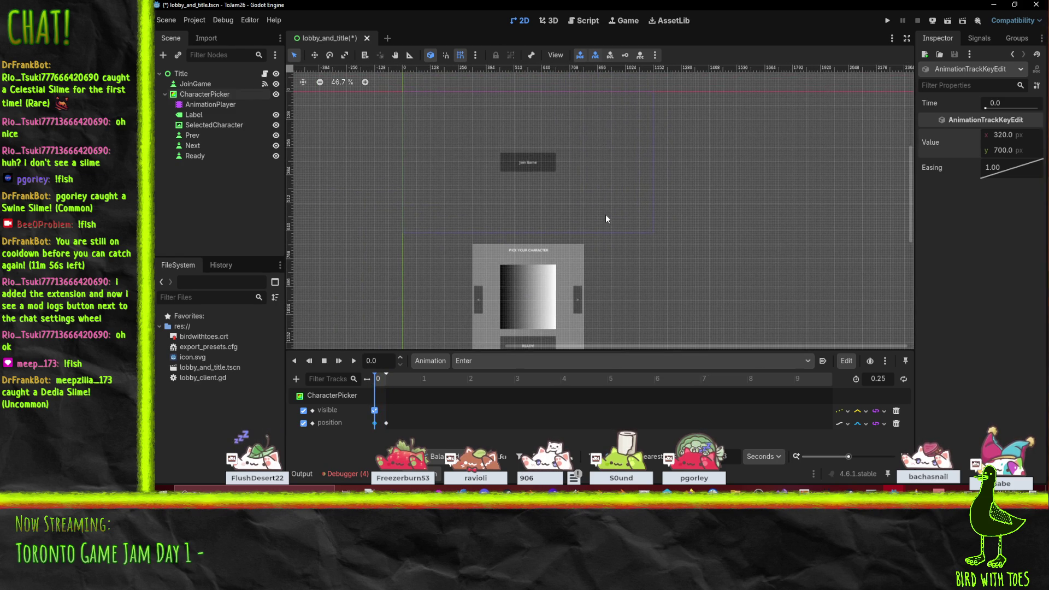
key("ctrl+s")
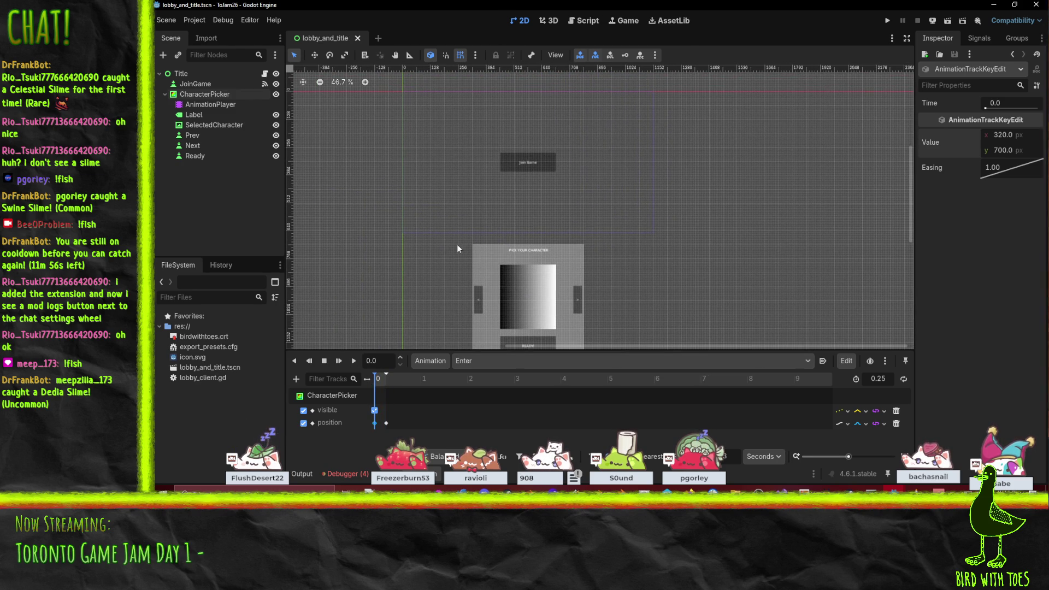
left_click(194, 94)
Add an AnimationPlayer child to Title and drag it up above CharacterPicker
right_click(185, 74)
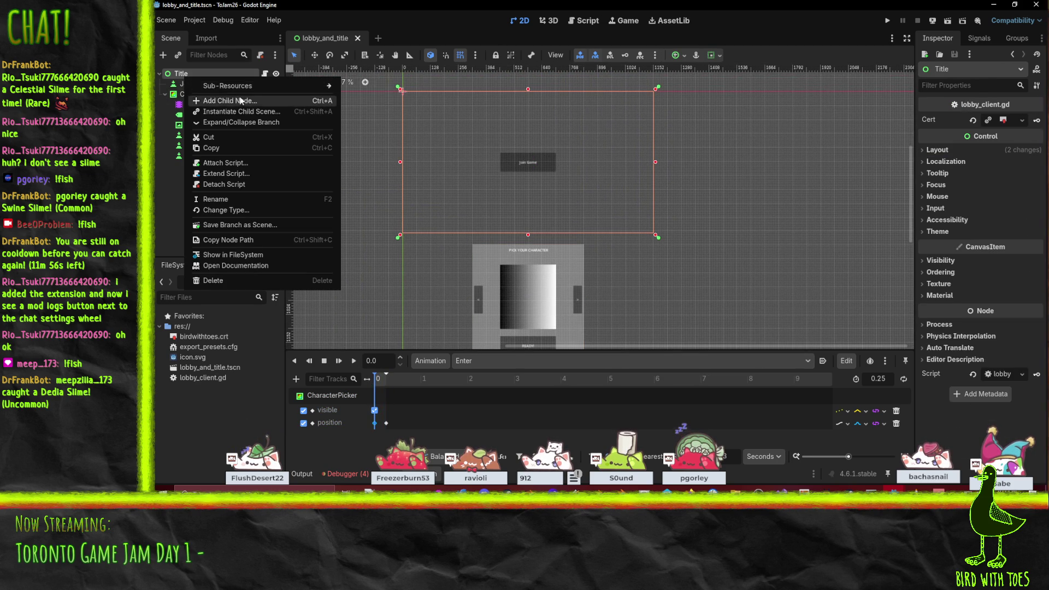
left_click(239, 98)
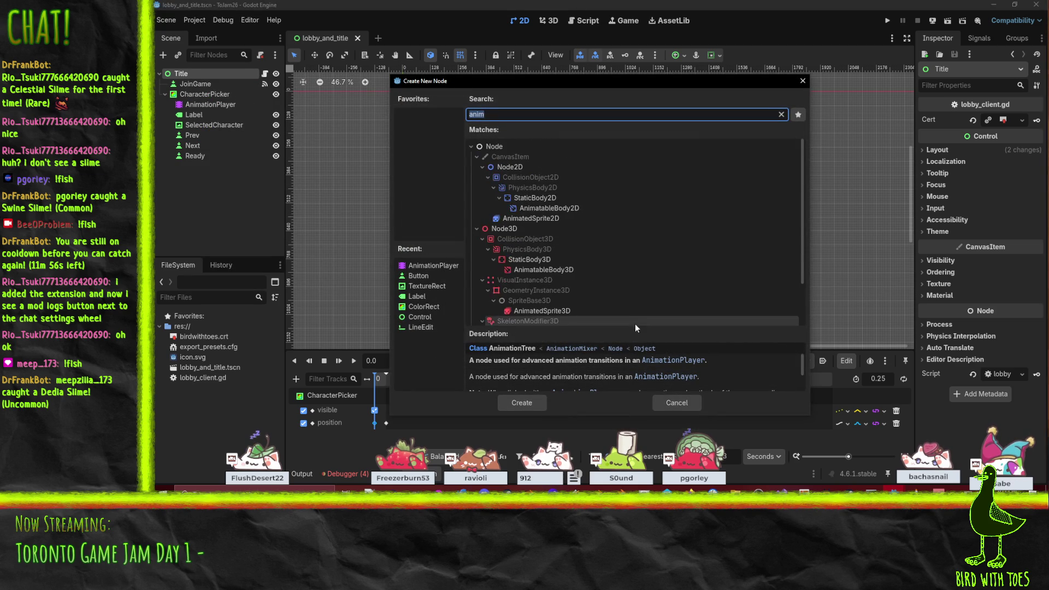
double_click(522, 308)
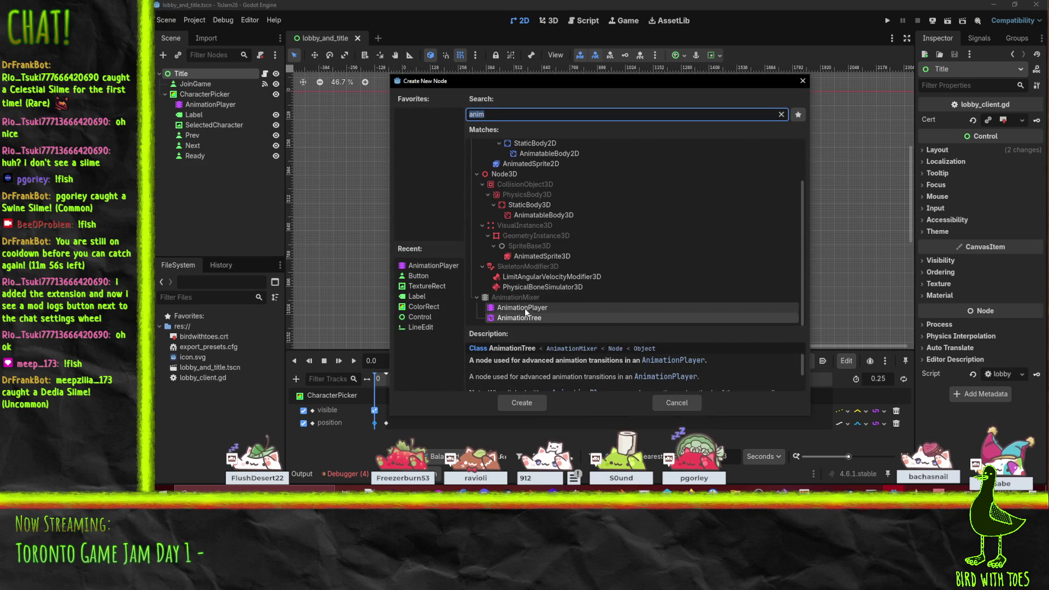
left_click_drag(194, 166, 200, 91)
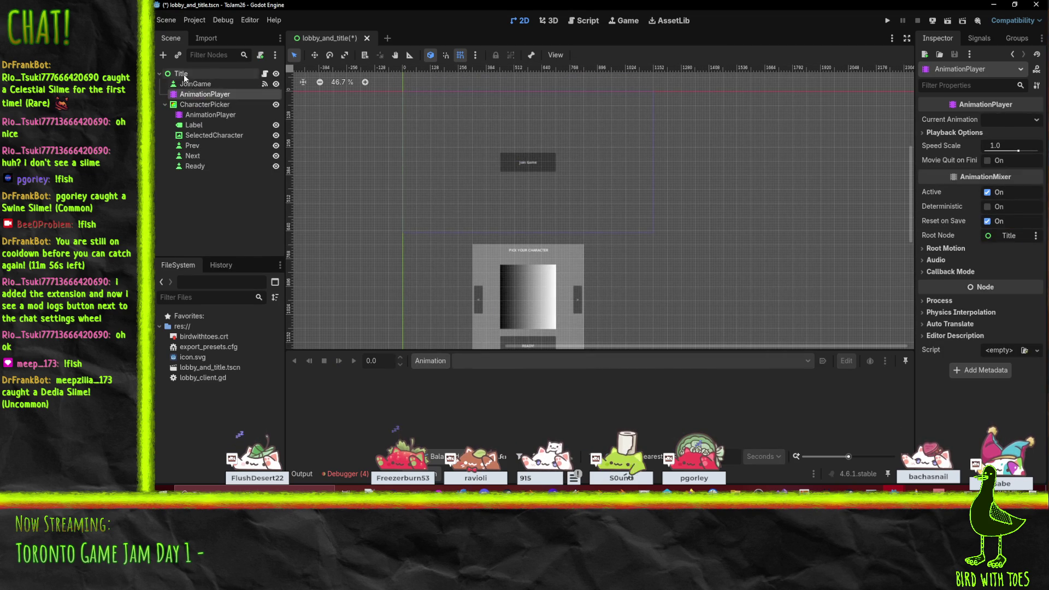
right_click(250, 73)
left_click(275, 80)
Add a Control under Title and give it the Full Rect anchor preset
type("control")
left_click(499, 403)
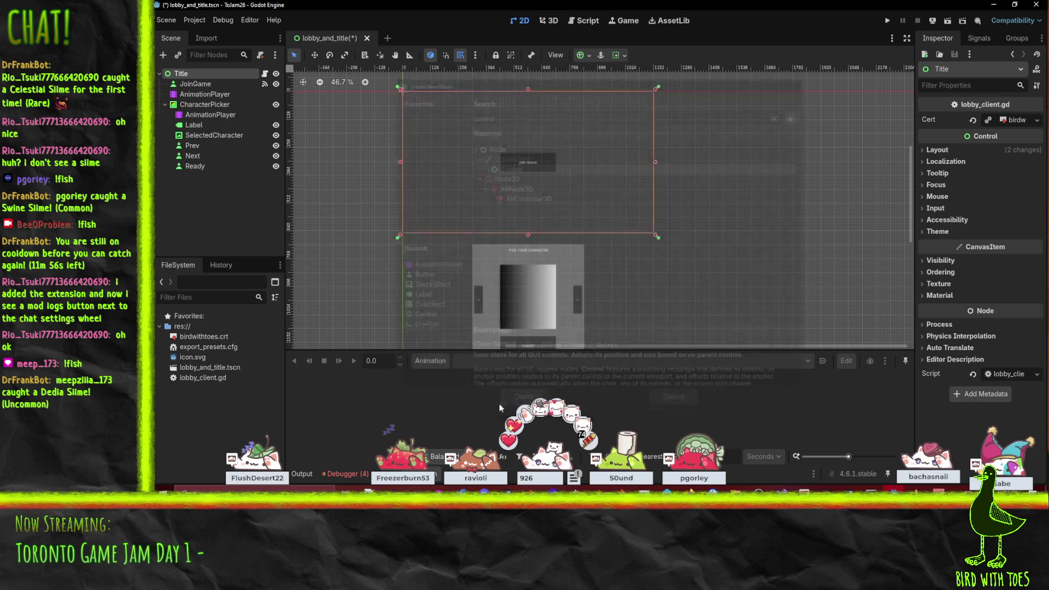
left_click_drag(187, 164, 186, 79)
left_click(194, 94)
left_click(180, 103, "shift")
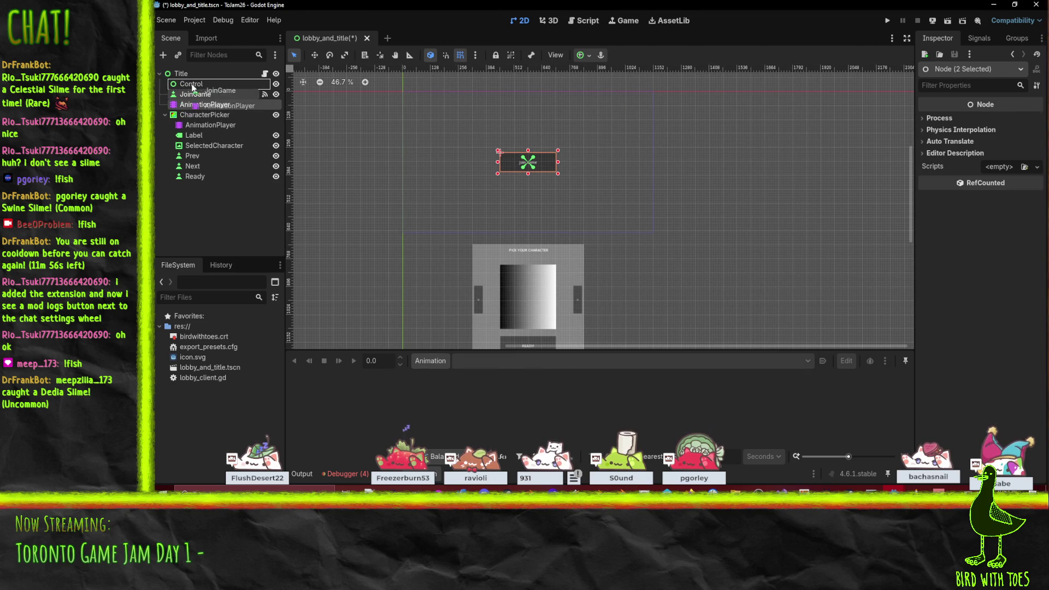
left_click(191, 83)
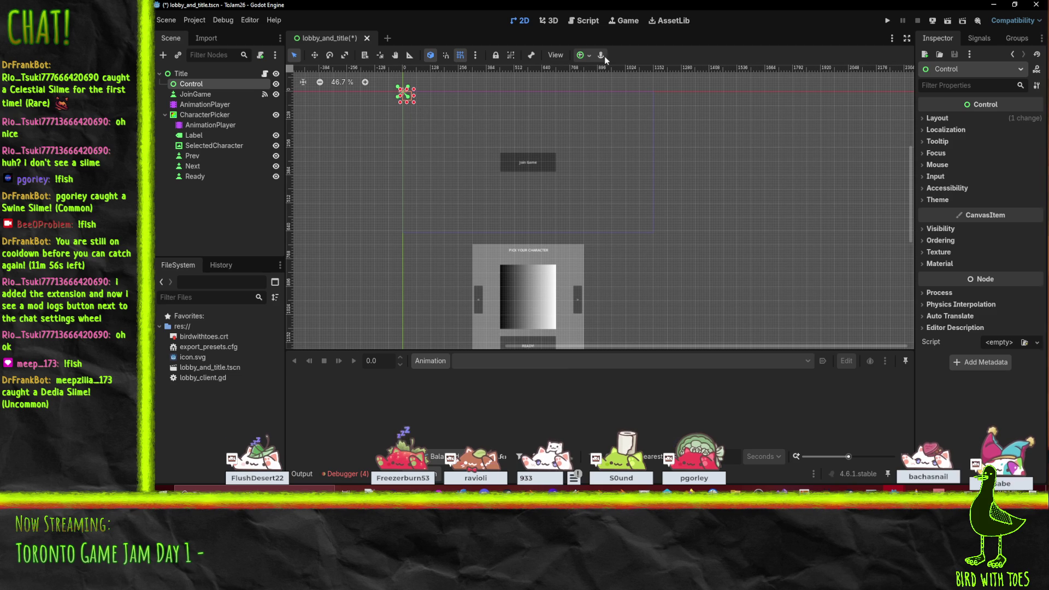
left_click(586, 55)
left_click(637, 140)
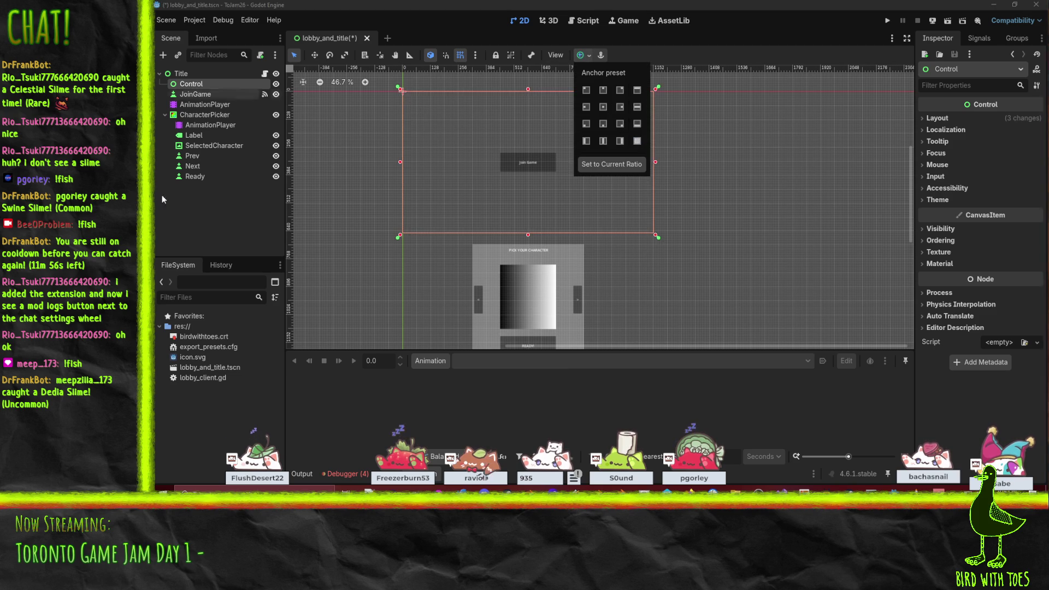
Move JoinGame and the AnimationPlayer inside the new Control
left_click(197, 94)
left_click(194, 104, "ctrl")
mouse_move(194, 104)
left_mouse_down()
mouse_move(191, 84)
mouse_move(200, 93)
left_mouse_up()
left_click(198, 105)
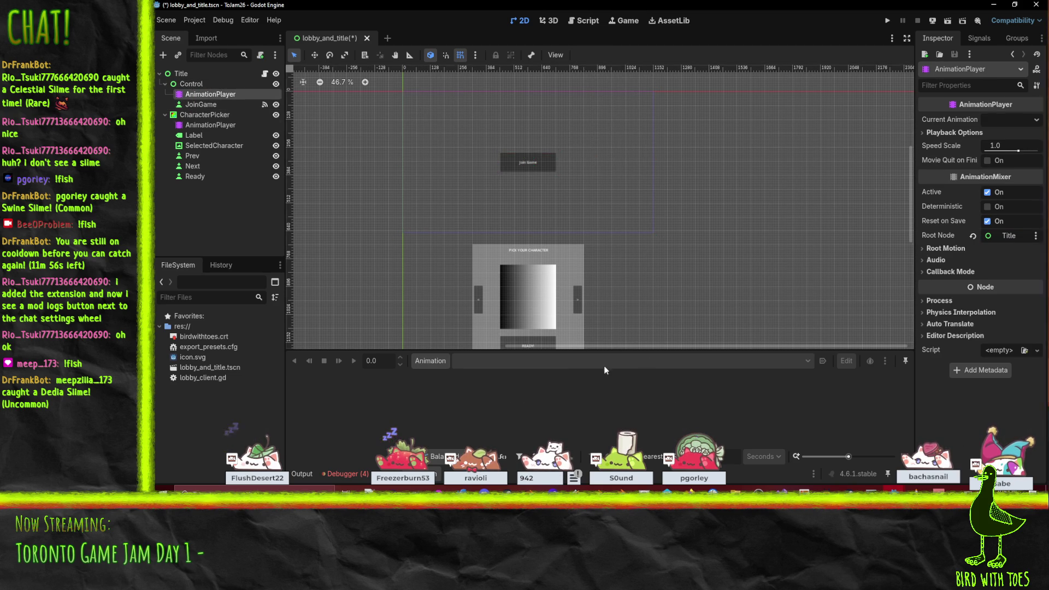
Create new Enter and Exit animations in the panel's AnimationPlayer
left_click(430, 360)
left_click(441, 378)
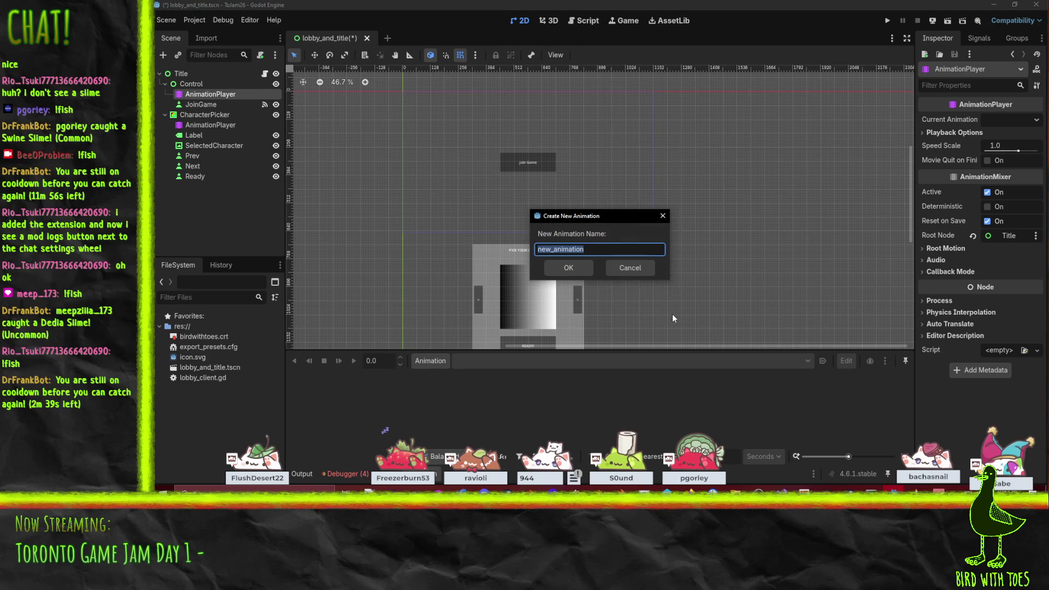
type("Enter")
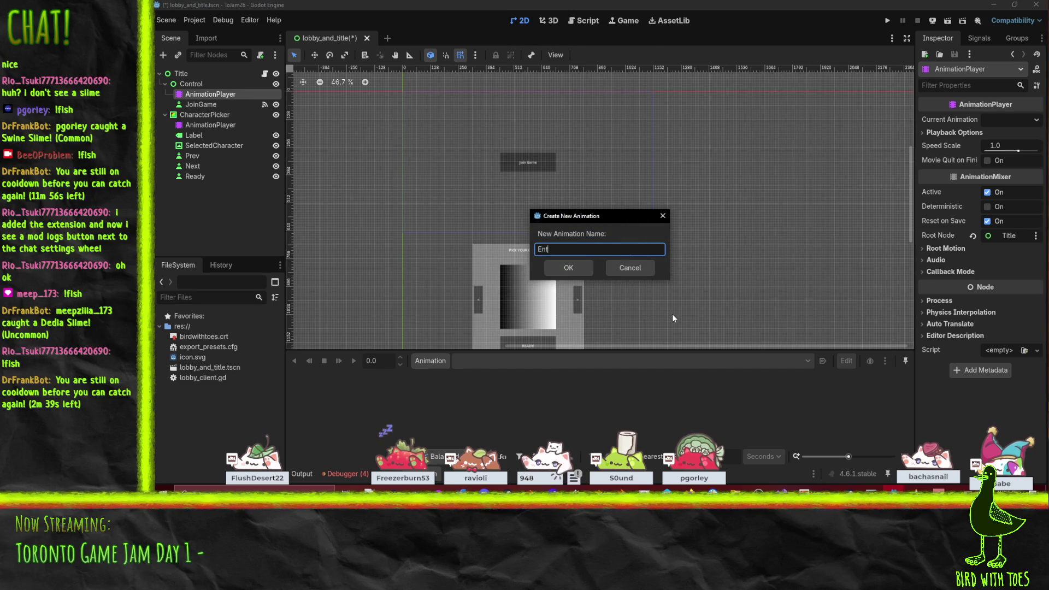
key("Return")
left_click(434, 364)
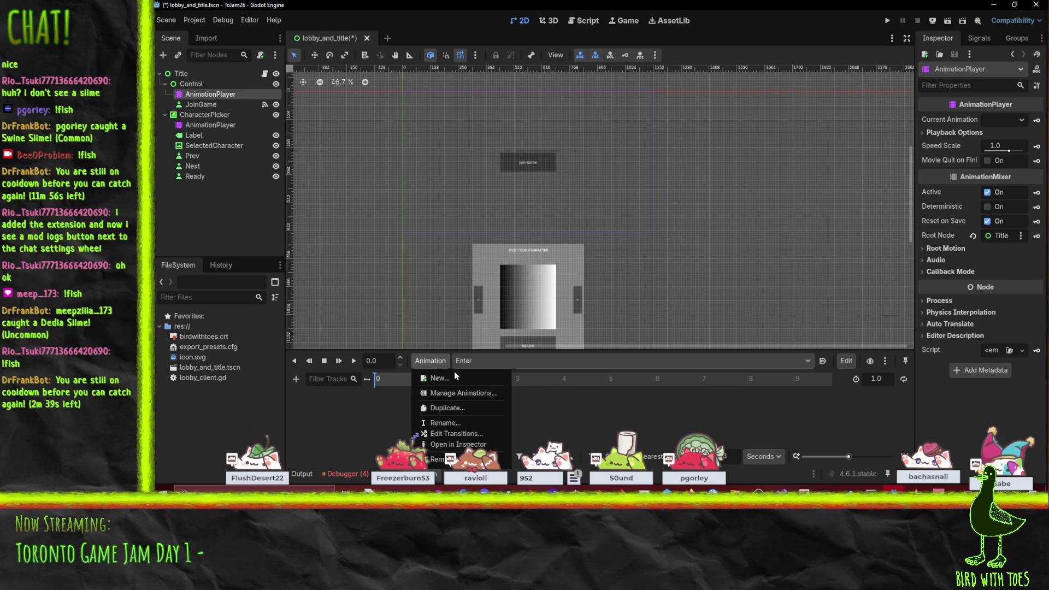
left_click(454, 376)
type("Exit")
key("Return")
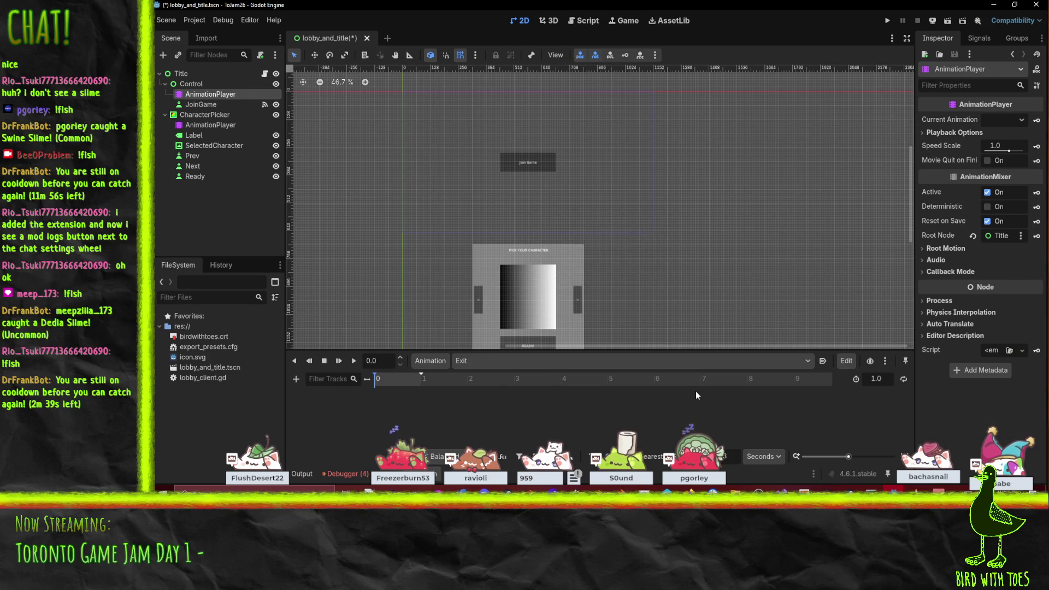
left_click(467, 362)
left_click(489, 387)
Add two more animations named OnScreen and OffScreen
left_click(431, 361)
left_click(474, 375)
type("OnScreen")
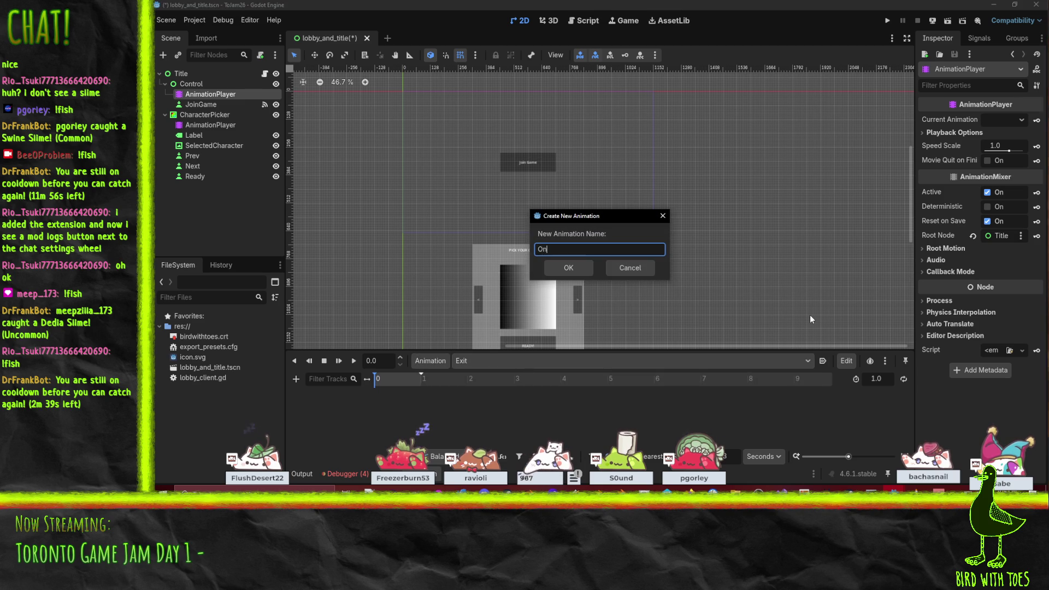
key("Return")
left_click(430, 360)
left_click(451, 375)
type("OffScreen")
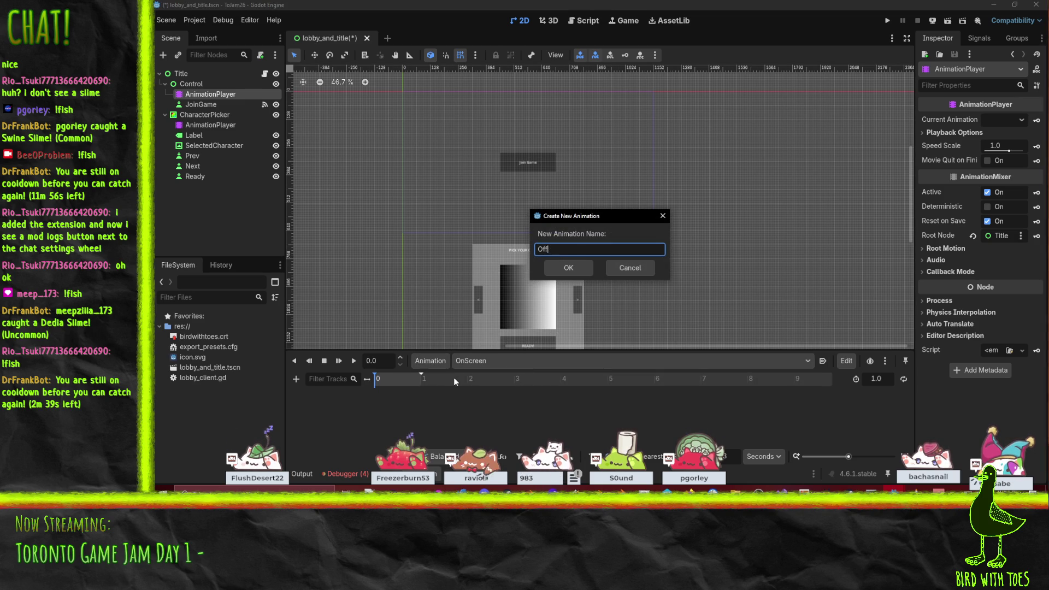
key("Return")
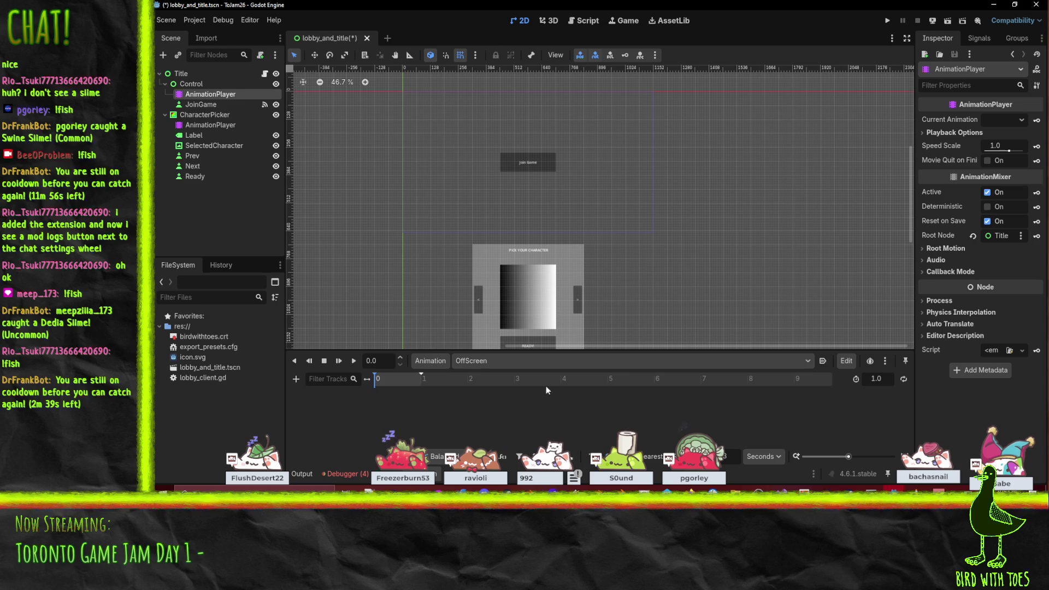
Select the OnScreen animation and set it to autoplay on load
left_click(776, 361)
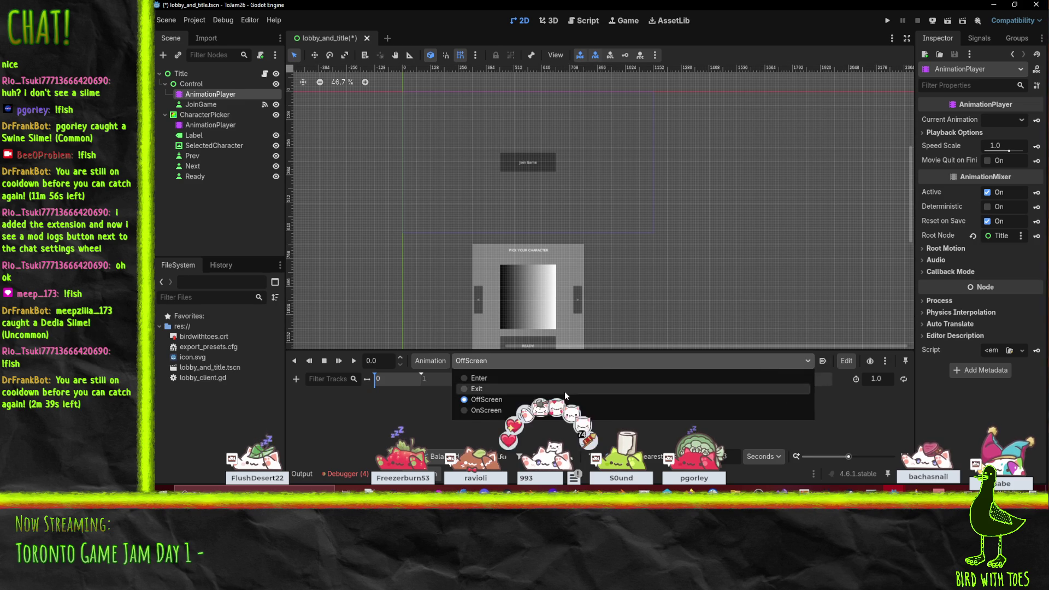
left_click(485, 410)
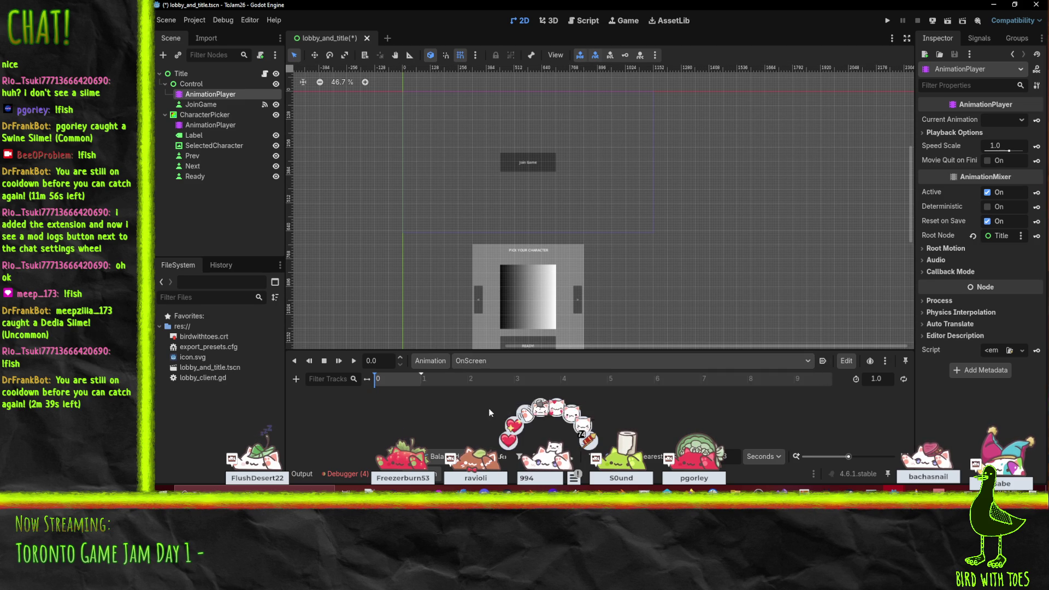
left_click(825, 360)
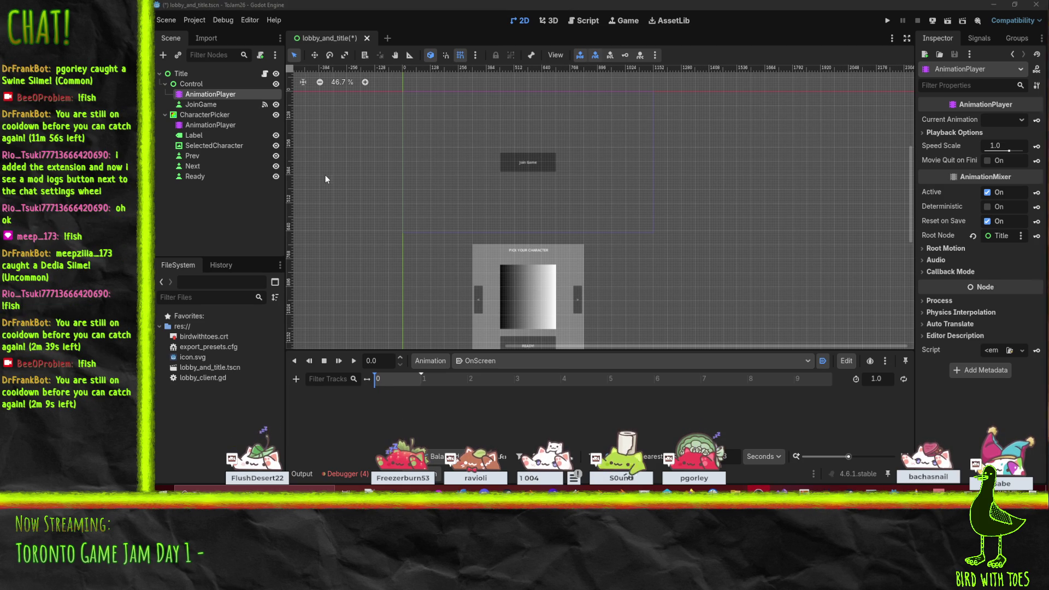
left_click(192, 84)
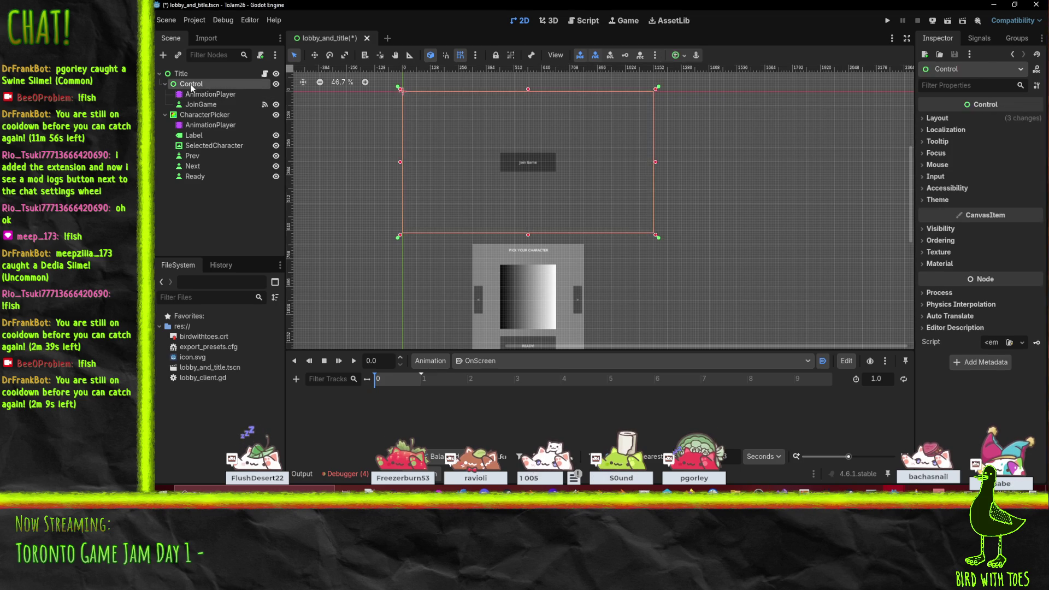
Rename the Control node to JoinUi and the CharacterPicker node to CharacterPickerUi
double_click(191, 84)
type("JoinUI")
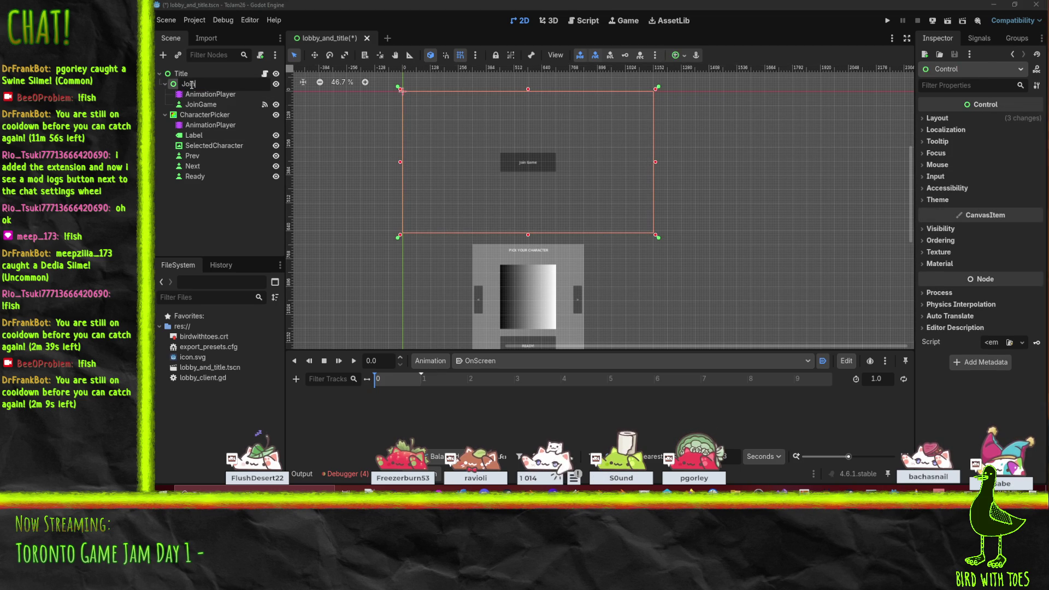
key("Return")
left_click(240, 114)
key("F2")
type("CharacterPickerUi")
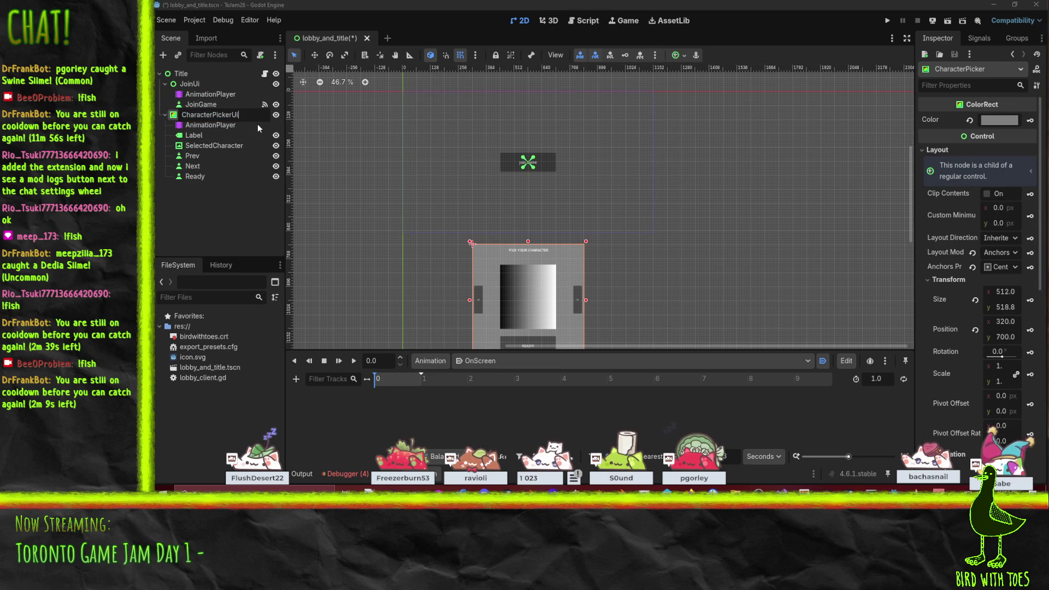
key("Return")
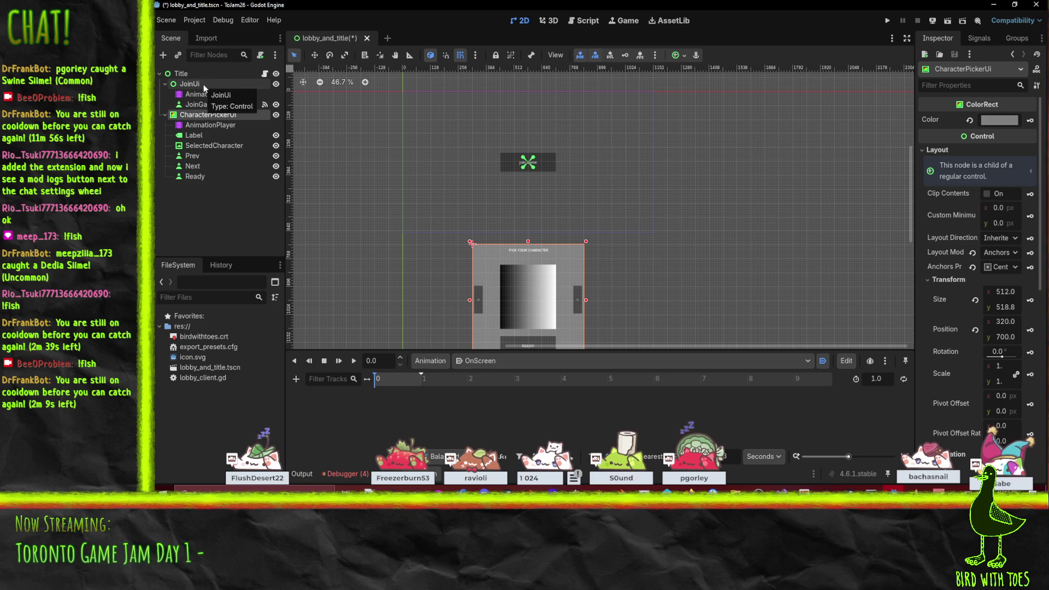
Select JoinUi's AnimationPlayer and switch to its OffScreen animation
left_click(202, 84)
left_click(210, 94)
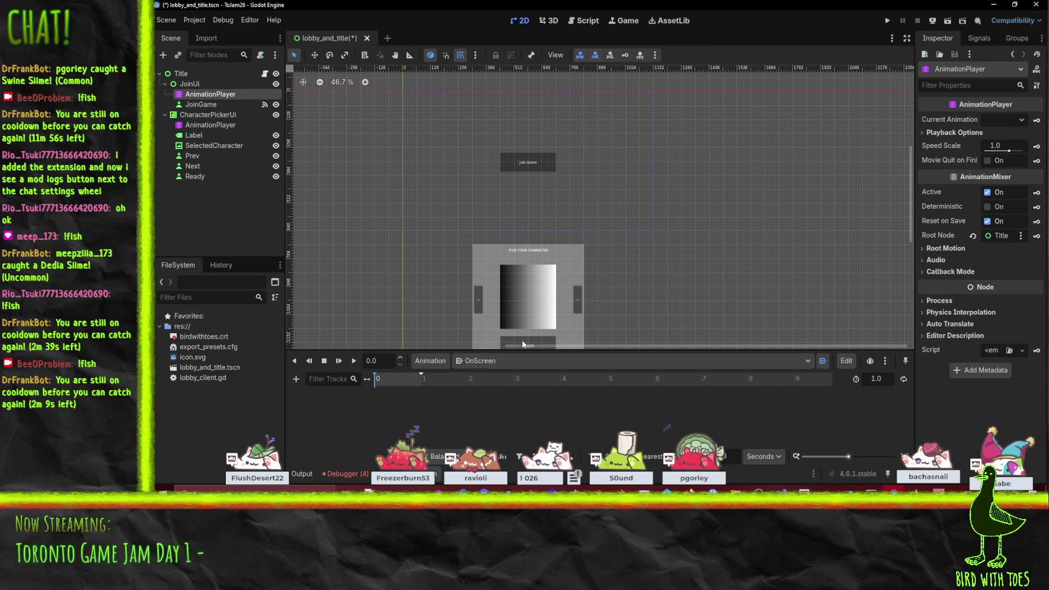
left_click(508, 361)
left_click(492, 405)
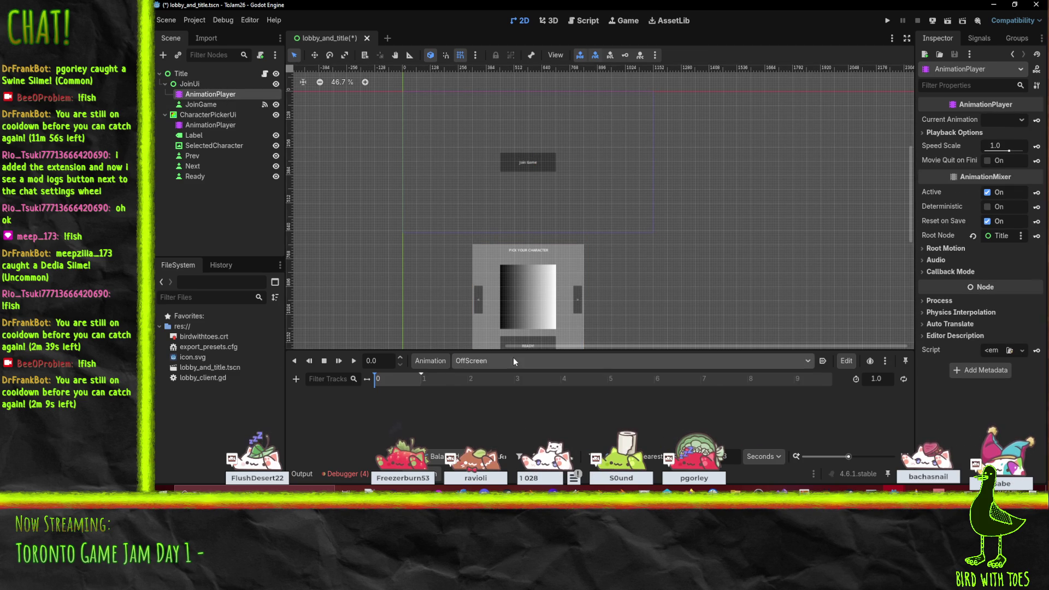
In OffScreen, untick JoinUi's Visible property and key it, creating the visible track
left_click(190, 84)
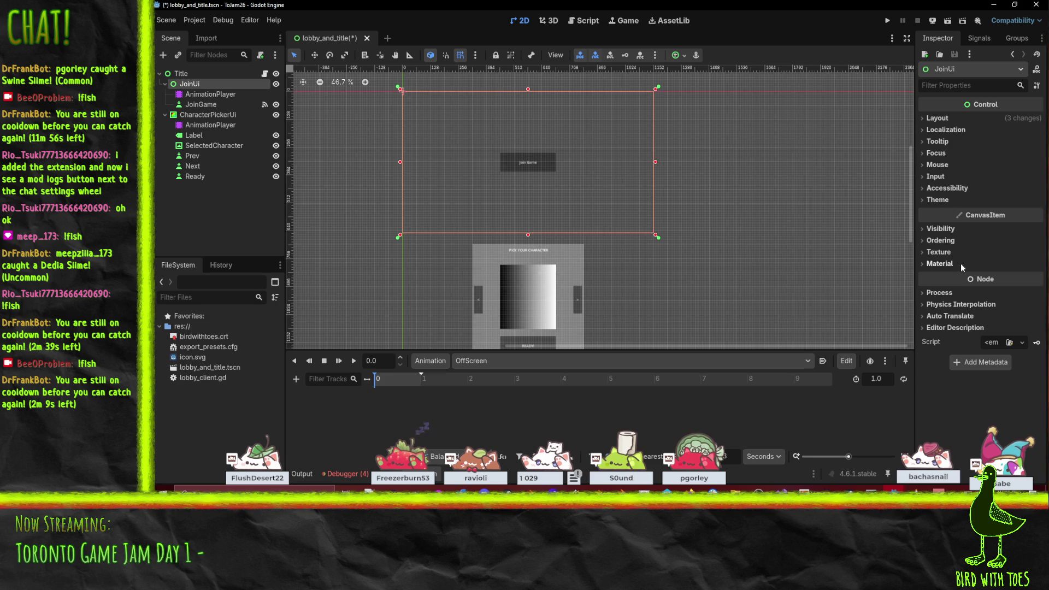
left_click(940, 228)
left_click(1019, 241)
left_click(1029, 241)
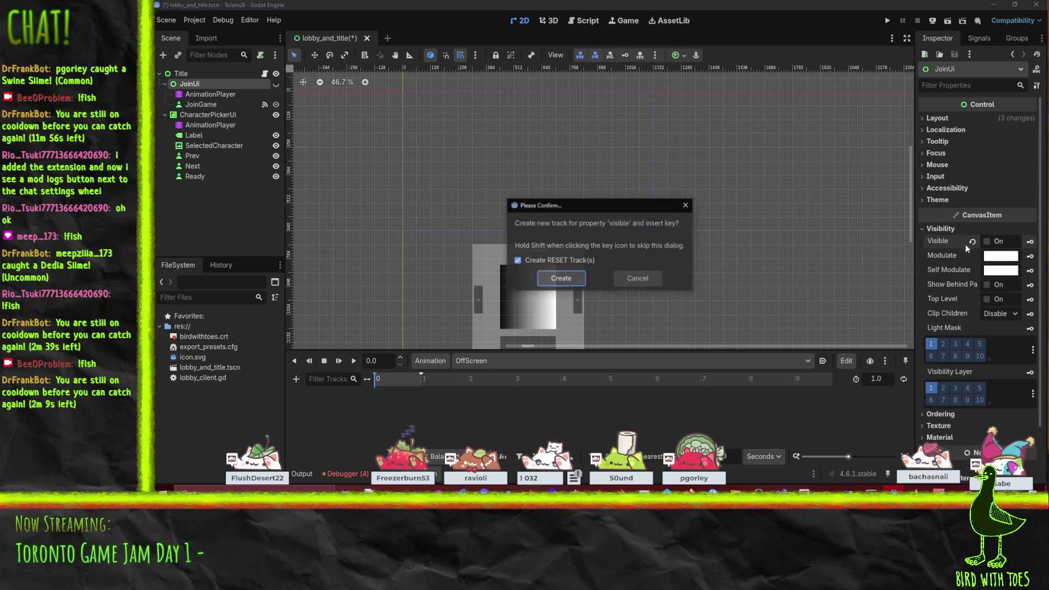
left_click(555, 276)
In OnScreen, tick JoinUi's Visible property and key it at time 0
left_click(515, 361)
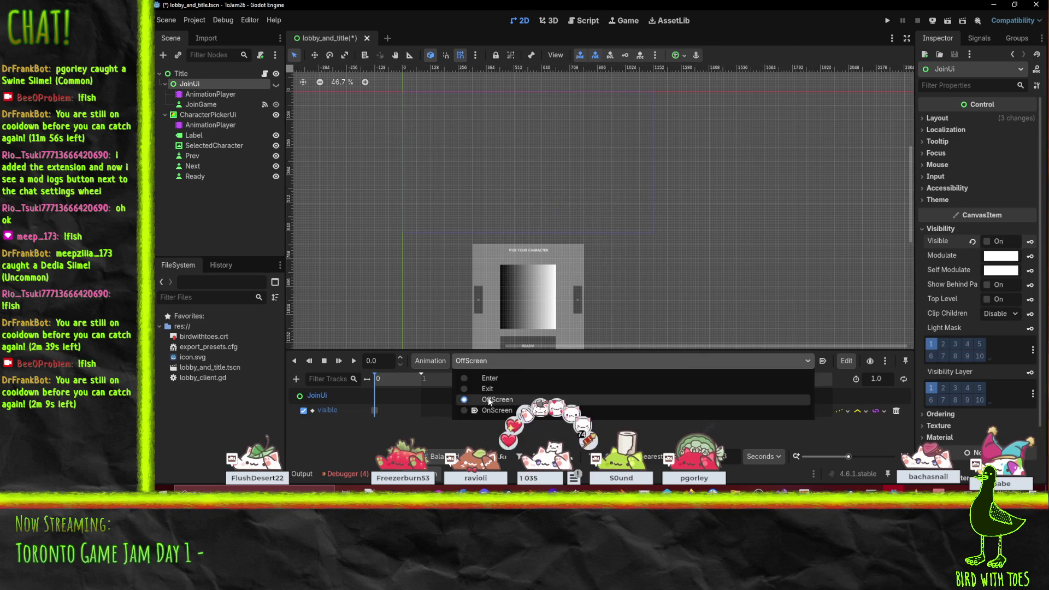
left_click(481, 409)
left_click(986, 241)
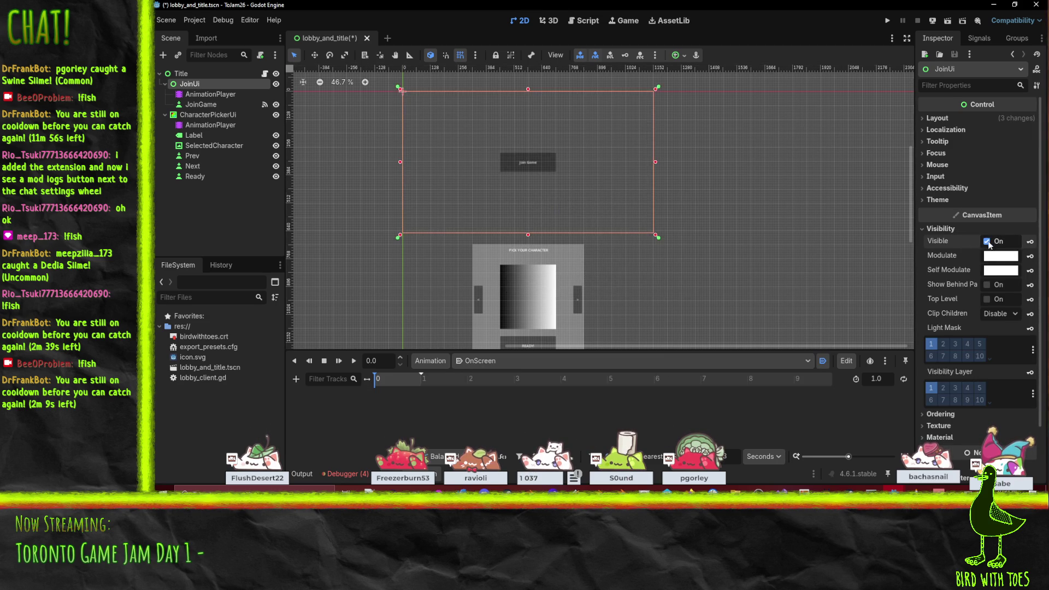
left_click(1030, 242)
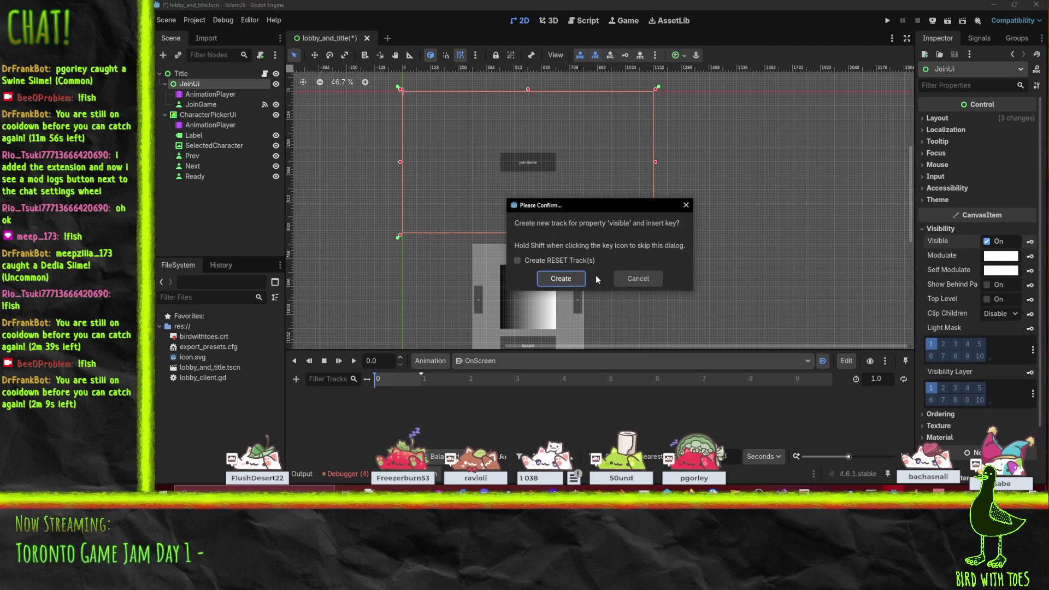
left_click(552, 278)
left_click(487, 361)
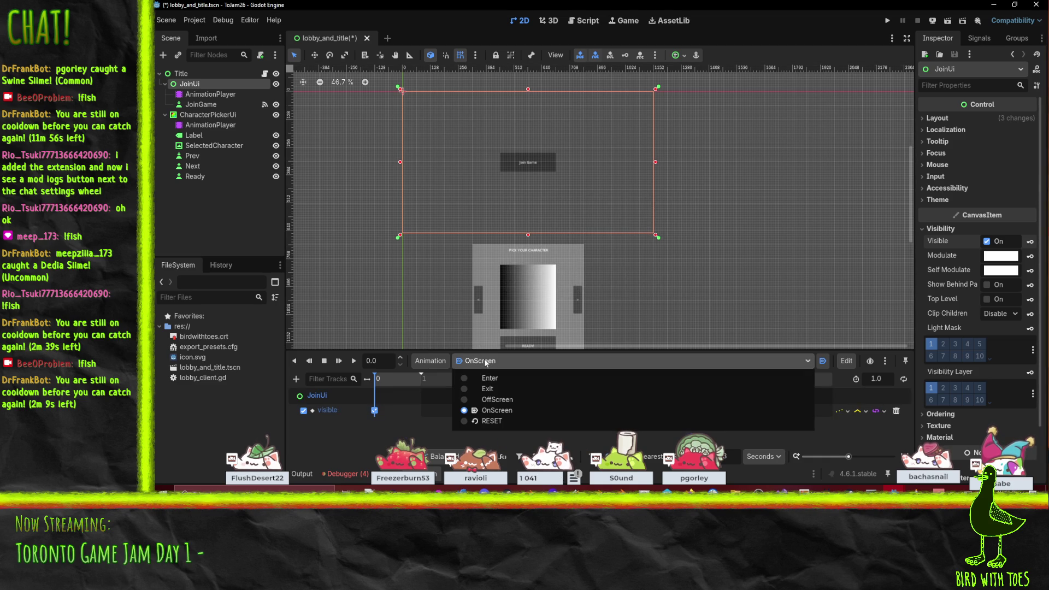
left_click(484, 358)
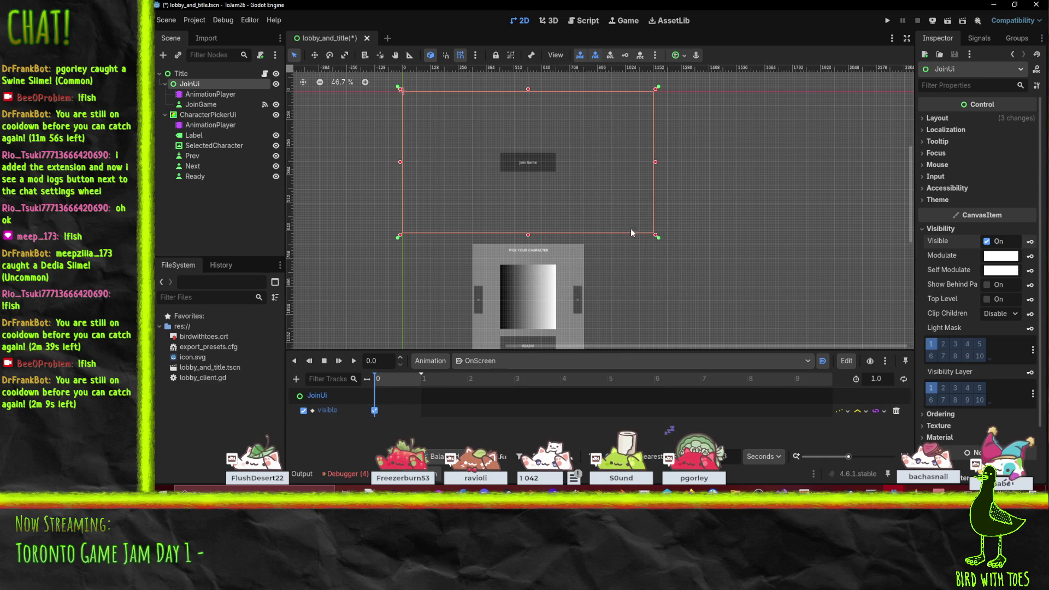
Check the RESET animation, return to OnScreen, and save lobby_and_title.tscn
left_click(507, 360)
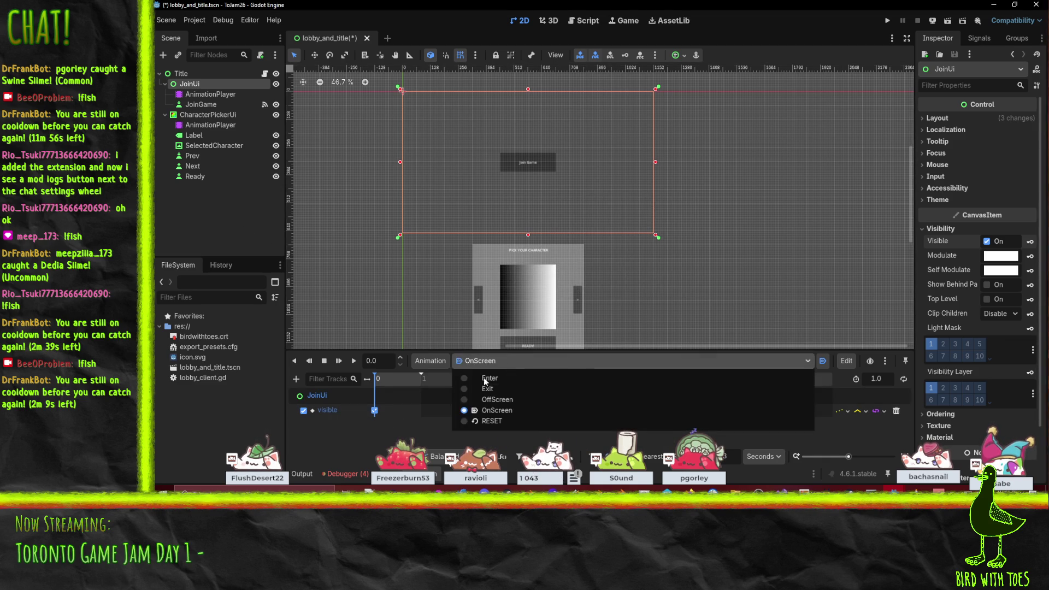
left_click(481, 470)
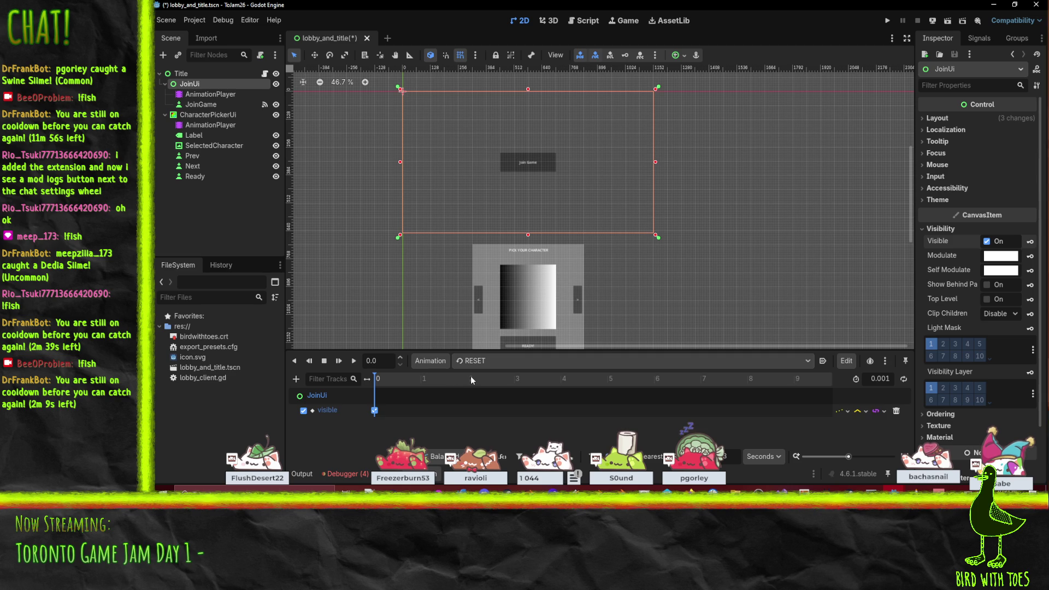
left_click(482, 362)
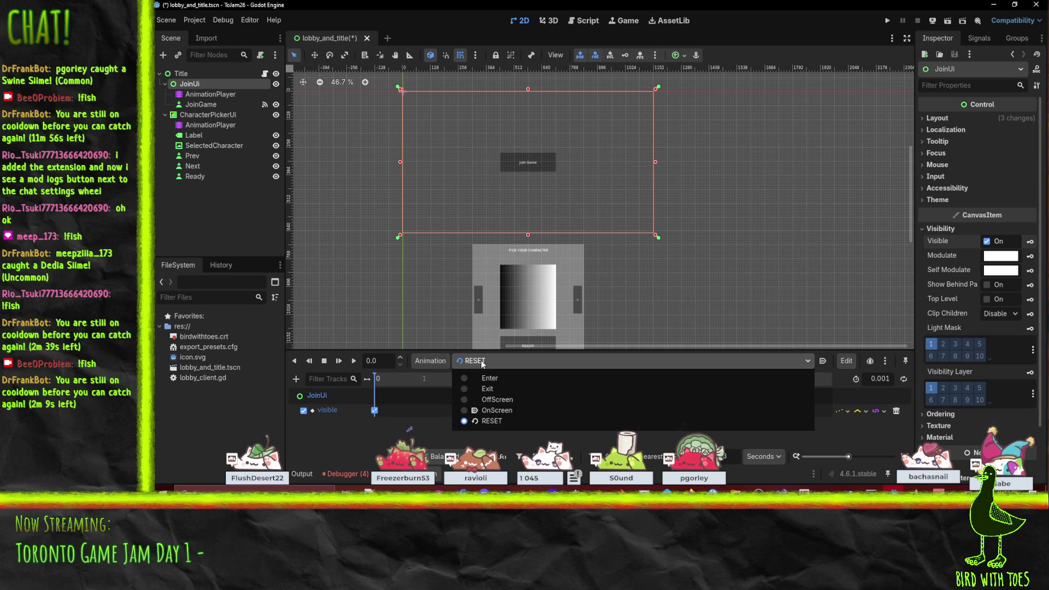
left_click(494, 410)
key("ctrl+s")
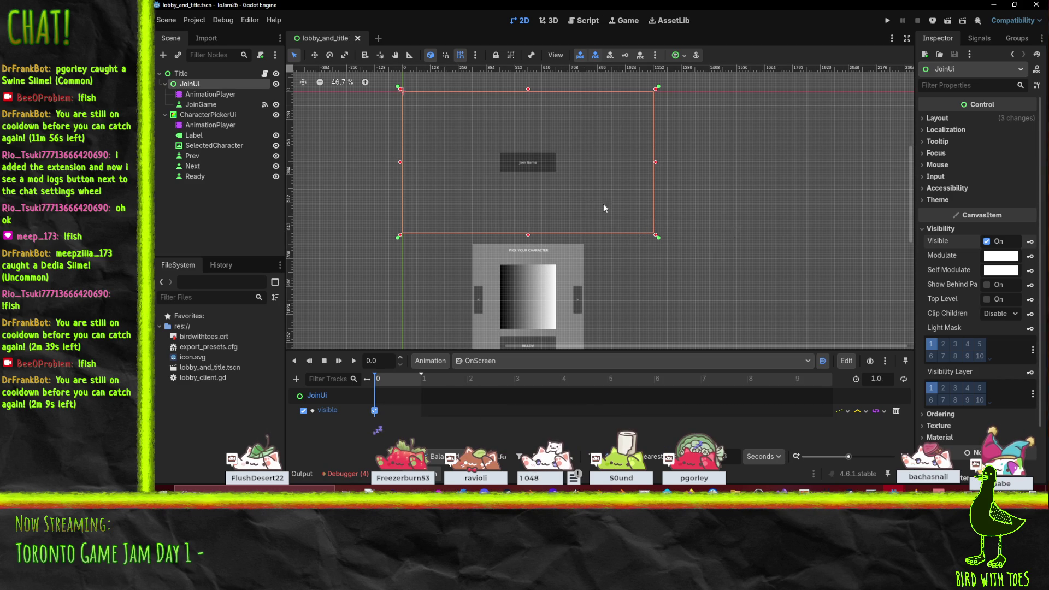
left_click_drag(513, 152, 547, 165)
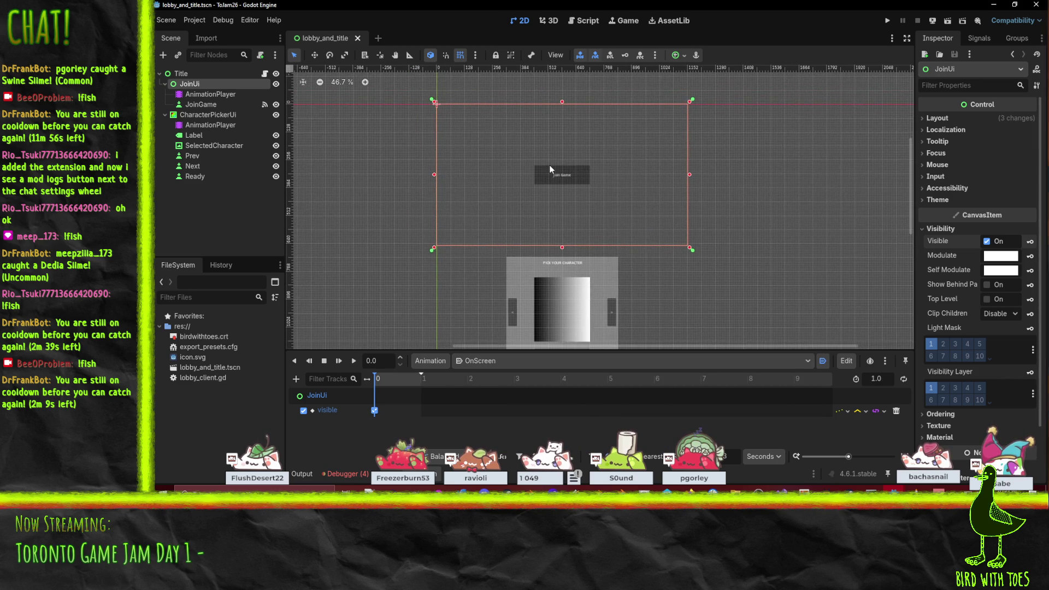
left_click(224, 115)
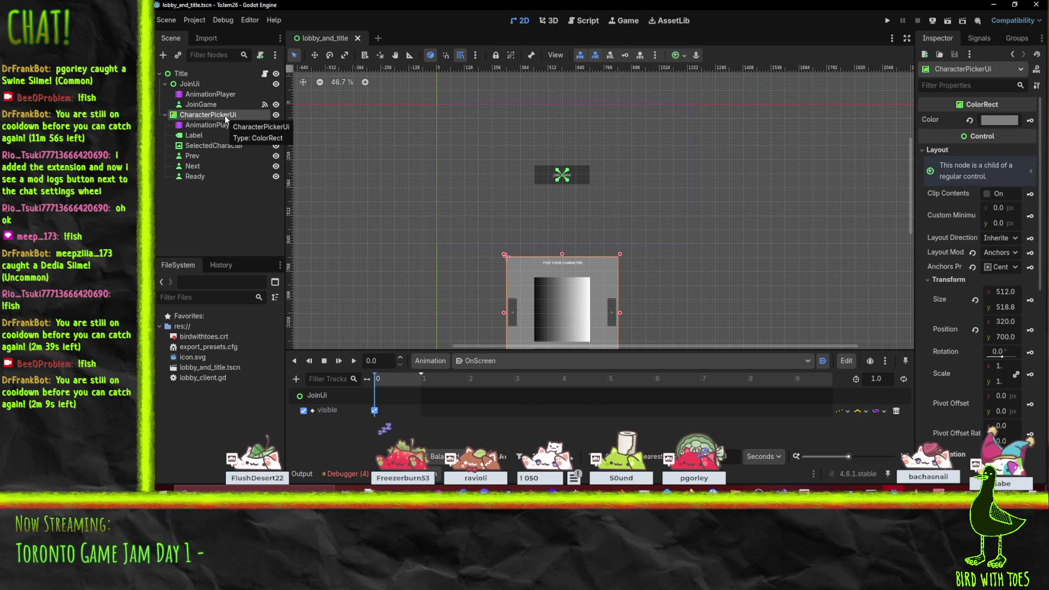
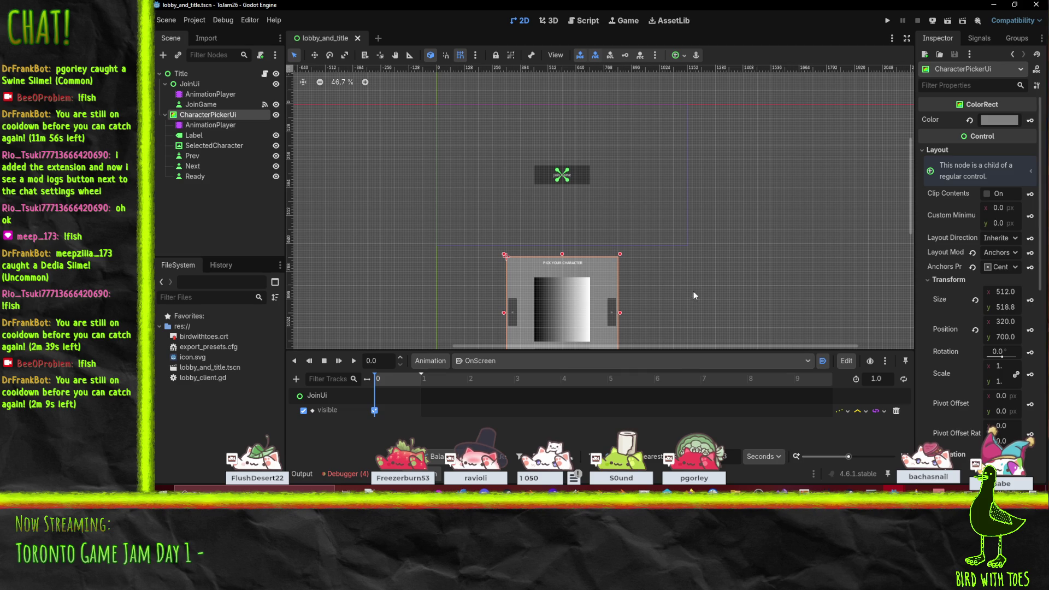
Frame the picker panel on the canvas and pick the top-hat cat avatar in the pet panel
left_click_drag(670, 219, 635, 237)
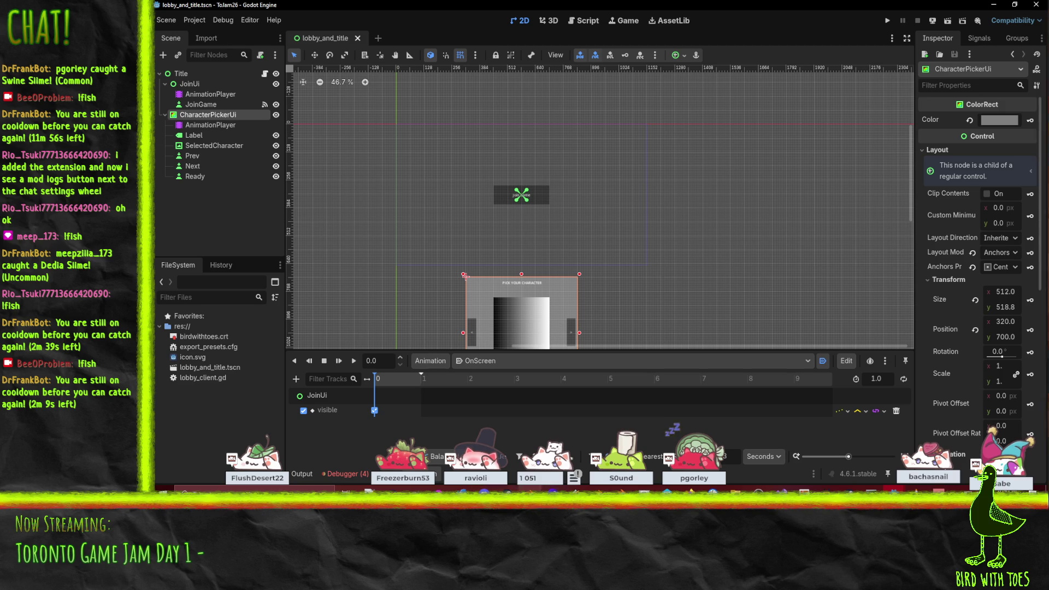
left_click(574, 479)
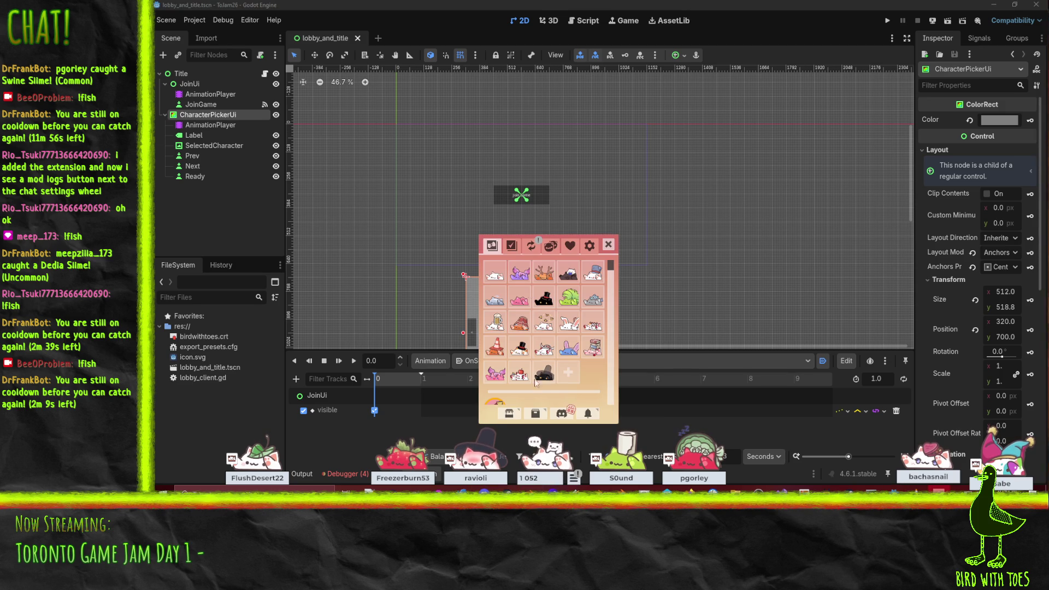
left_click(538, 302)
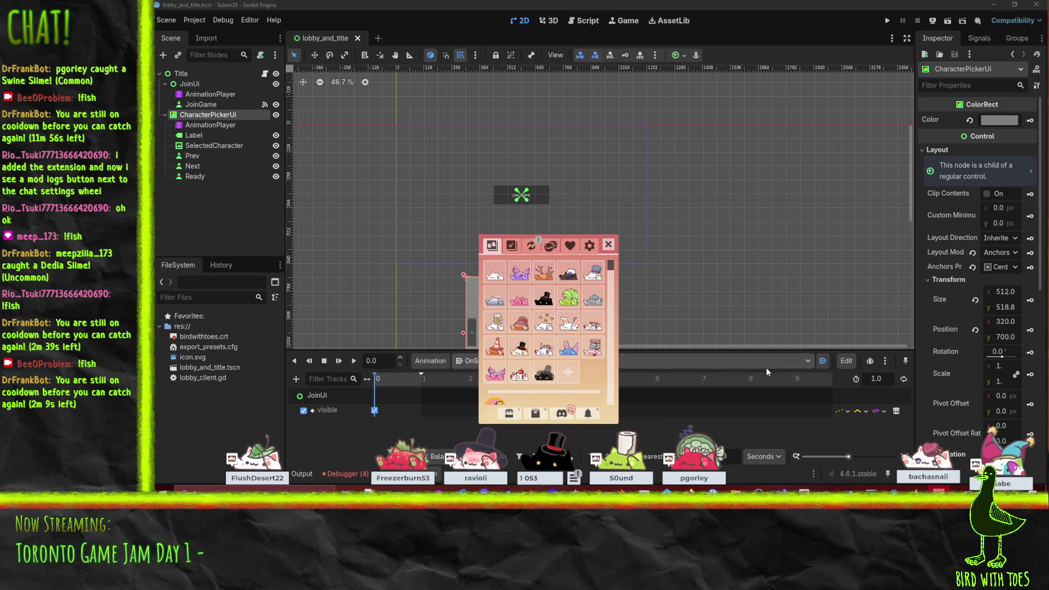
left_click(794, 429)
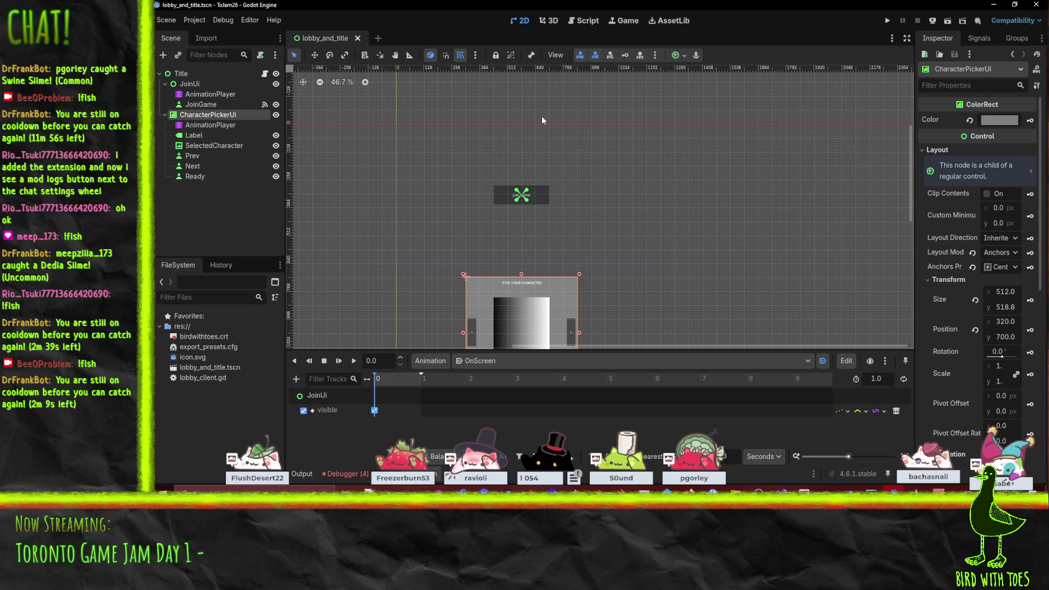
scroll(558, 125, "right", 1)
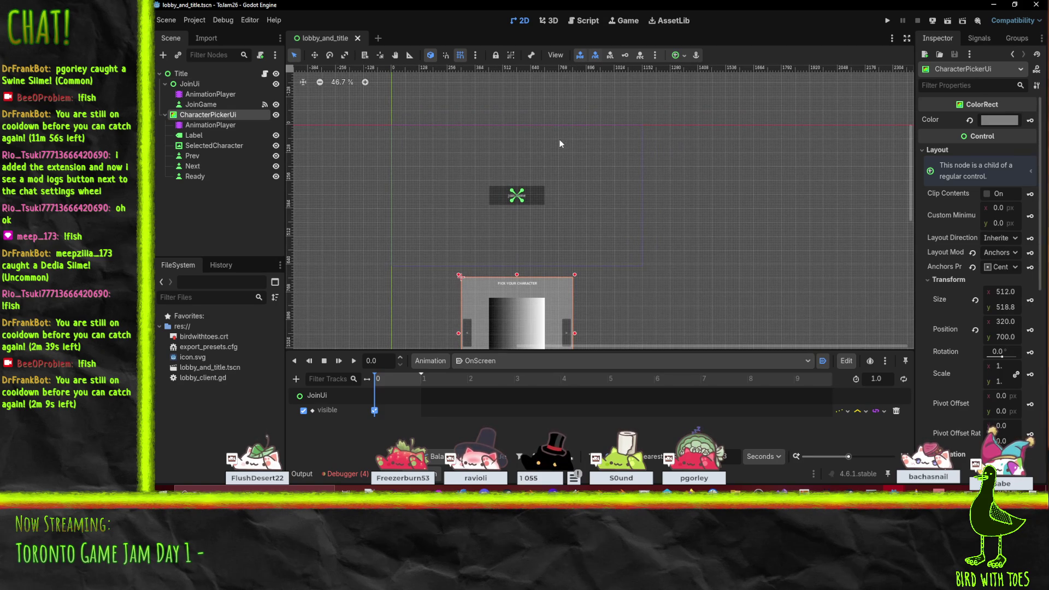
scroll(573, 196, "down", 2)
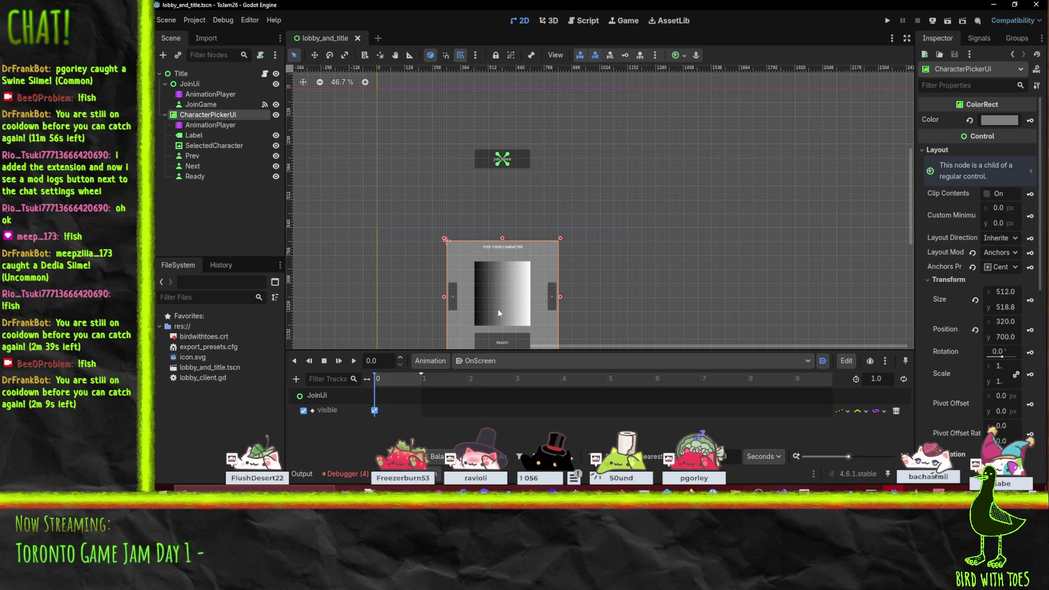
Select CharacterPickerUi's AnimationPlayer with the Exit animation active, then select the CharacterPickerUi node
left_click(514, 362)
left_click(522, 390)
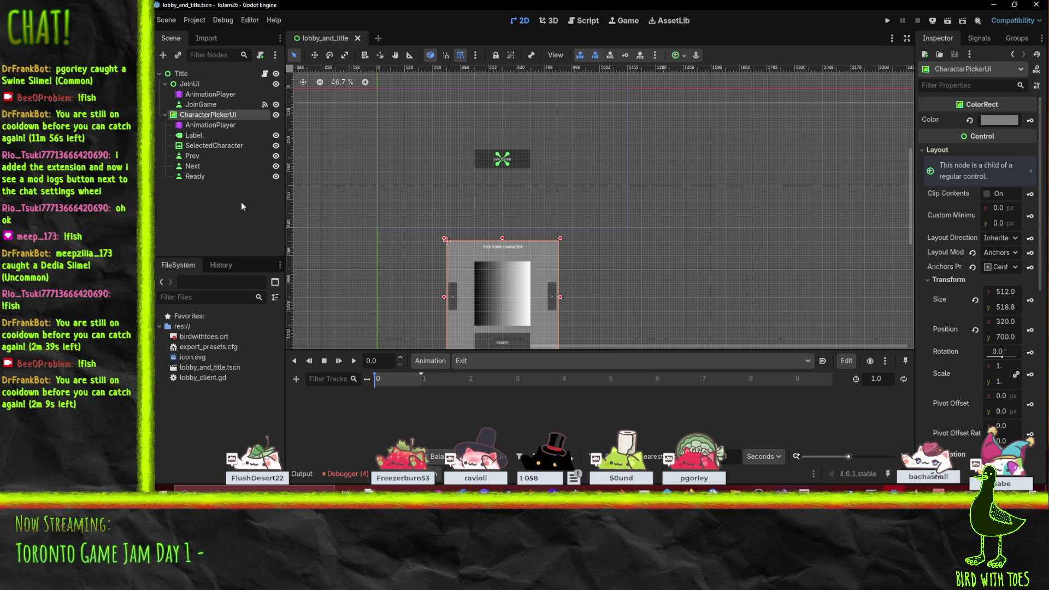
left_click(217, 125)
left_click(472, 360)
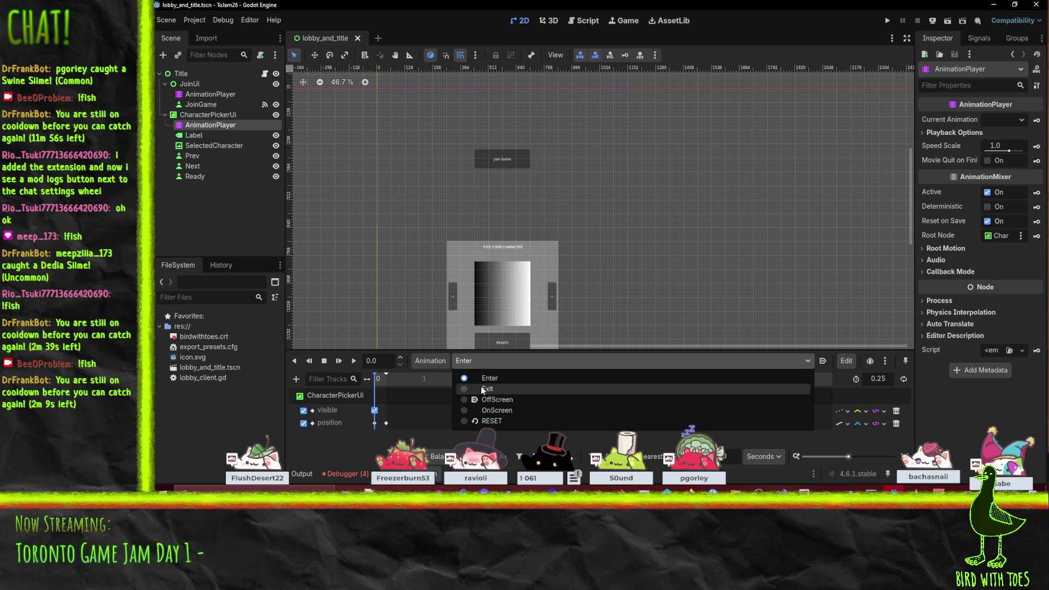
left_click(483, 389)
left_click(465, 365)
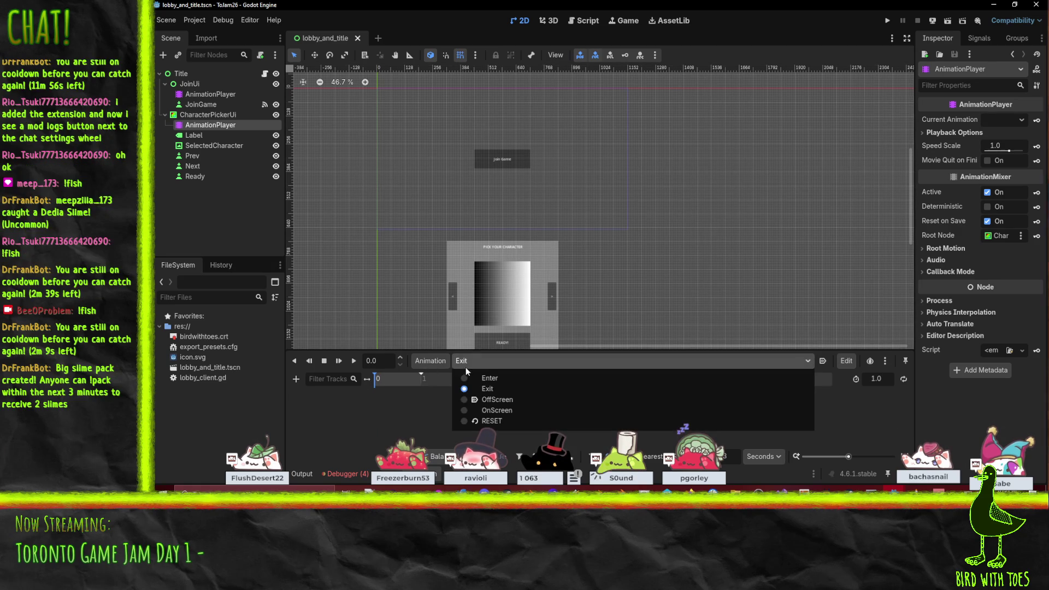
left_click(494, 409)
left_click(486, 361)
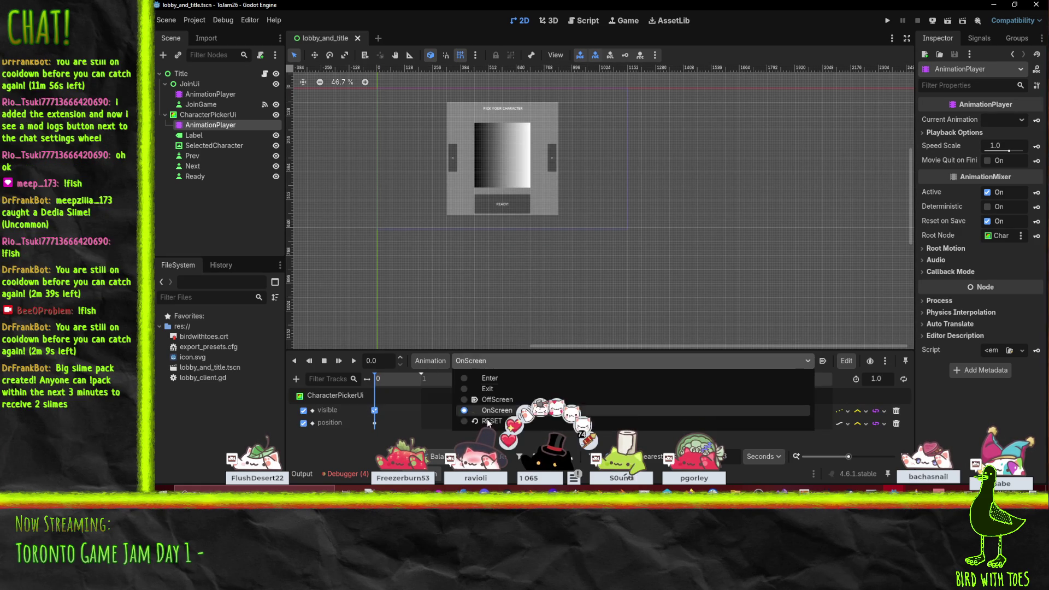
left_click(484, 388)
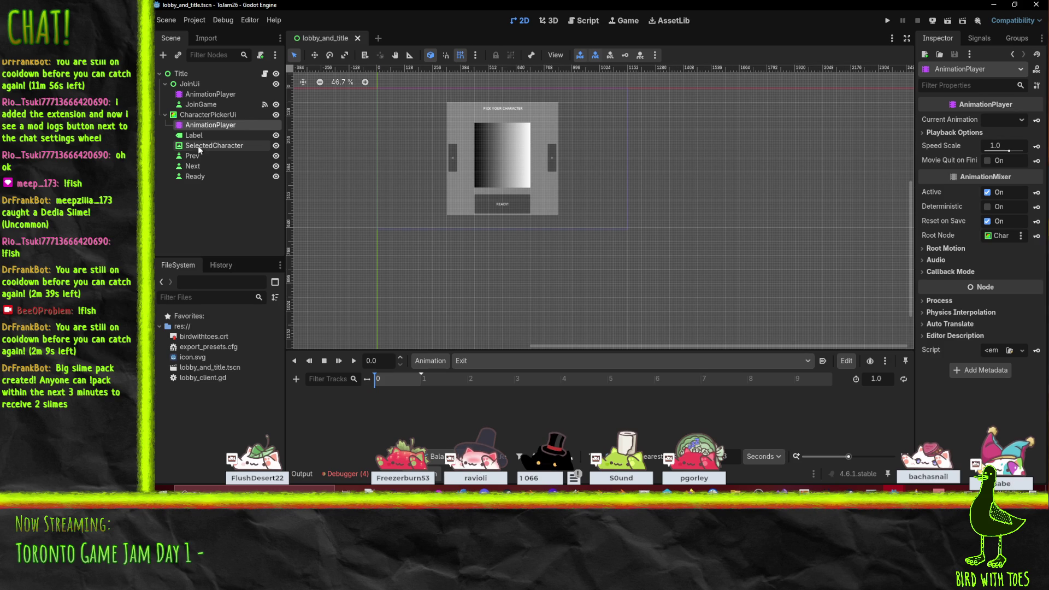
left_click(204, 115)
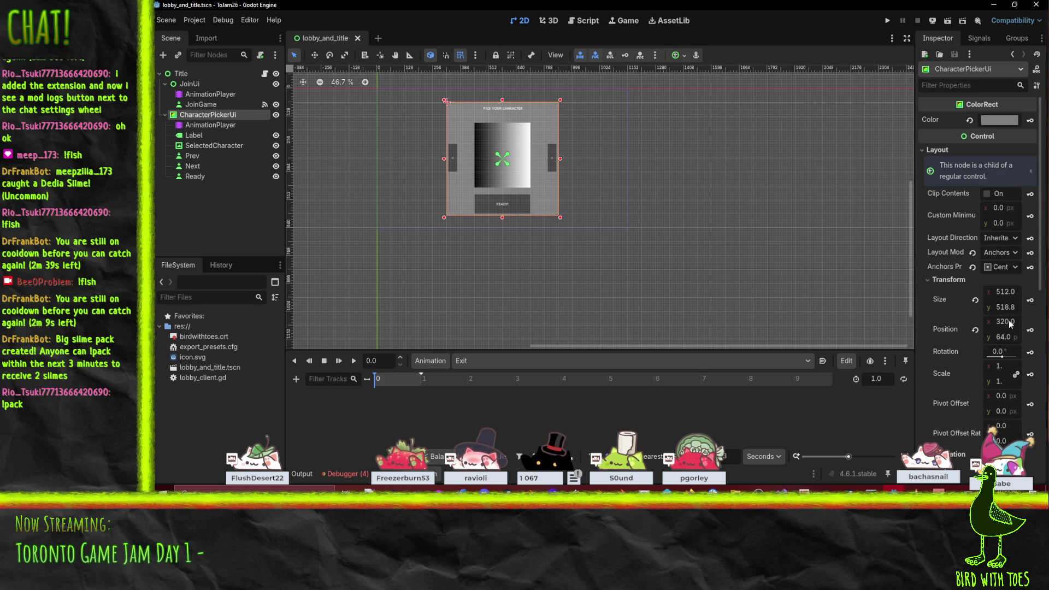
Key the picker's position at 0 s, then key y -600 at 1 s in Exit
left_click(1029, 330)
left_click(550, 279)
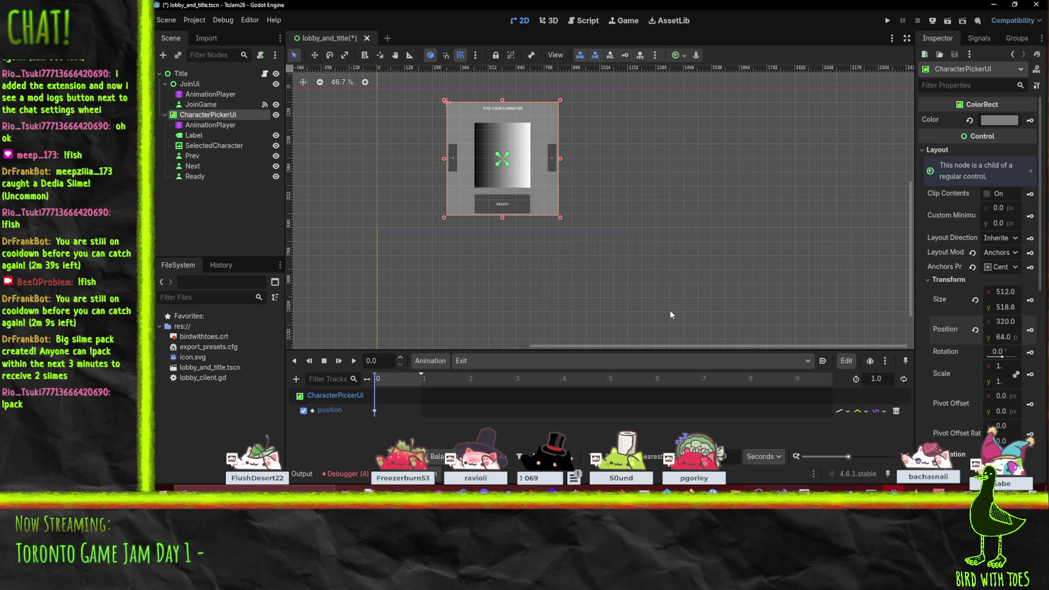
left_click(421, 379)
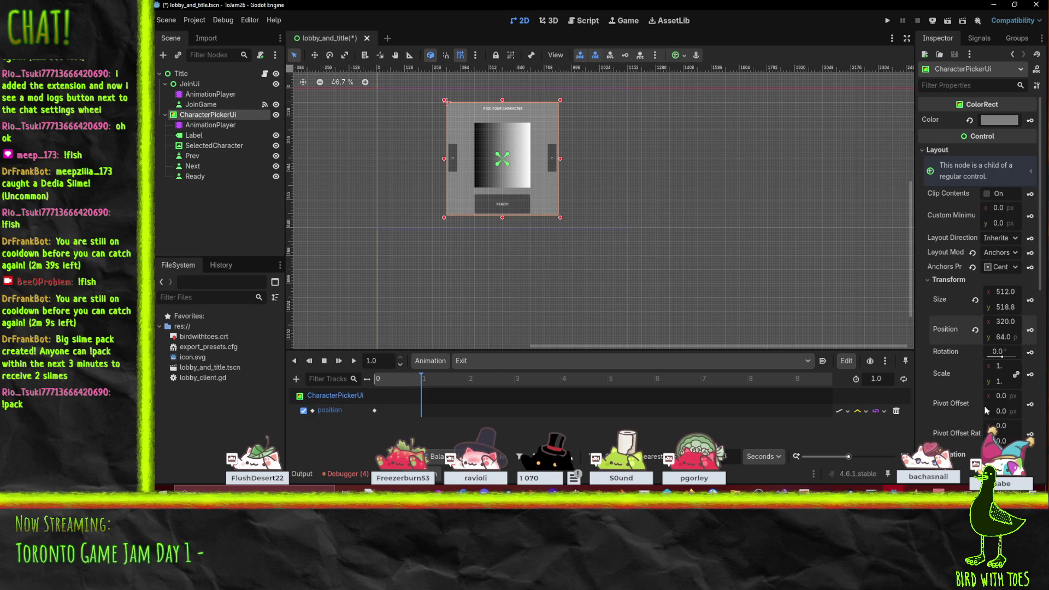
left_click(1003, 338)
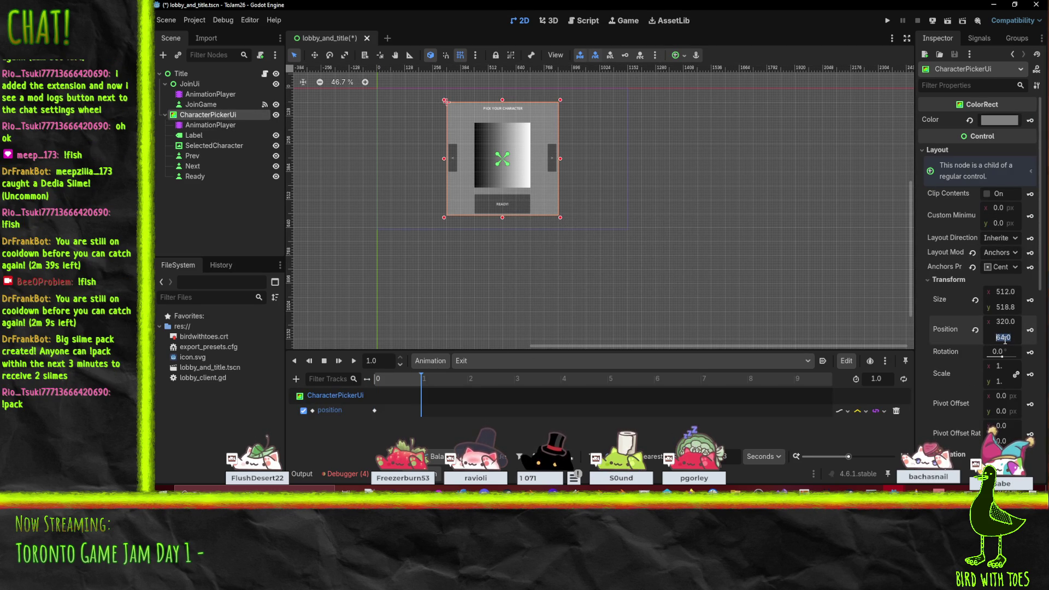
type("-4")
key("BackSpace")
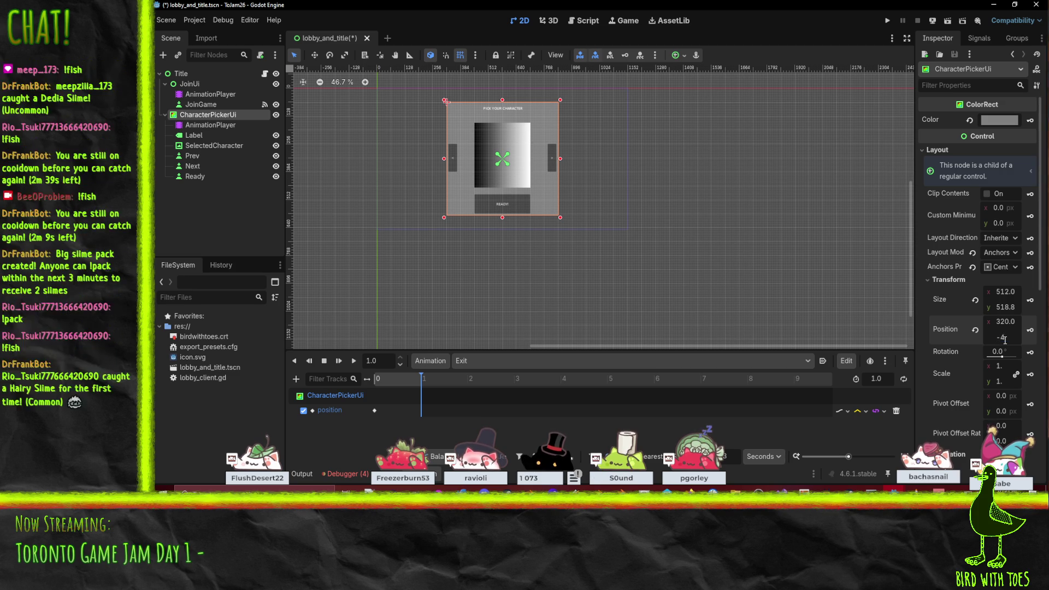
type("500.")
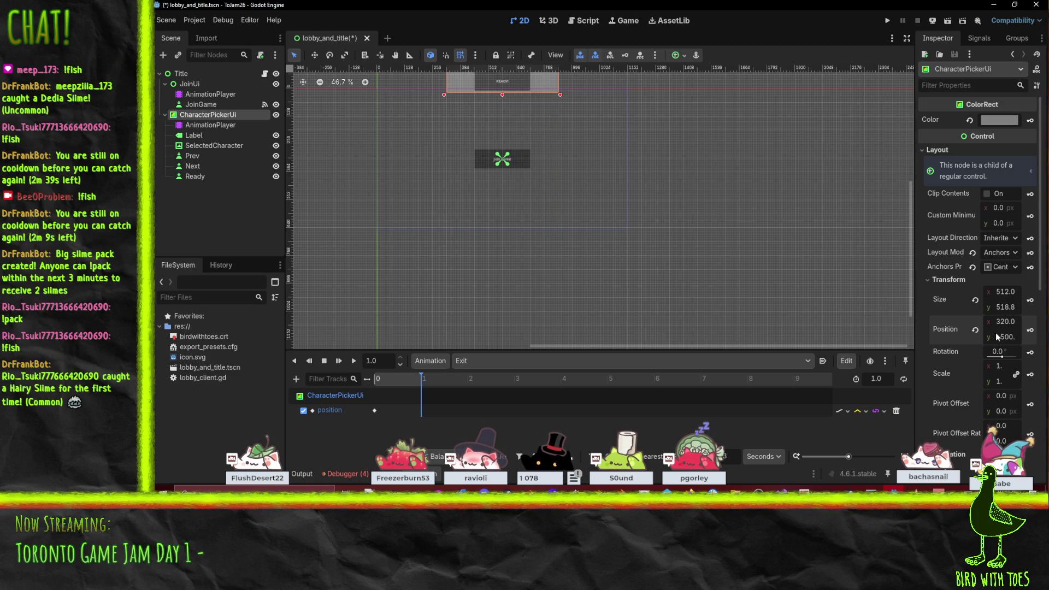
left_click(1004, 337)
type("-600")
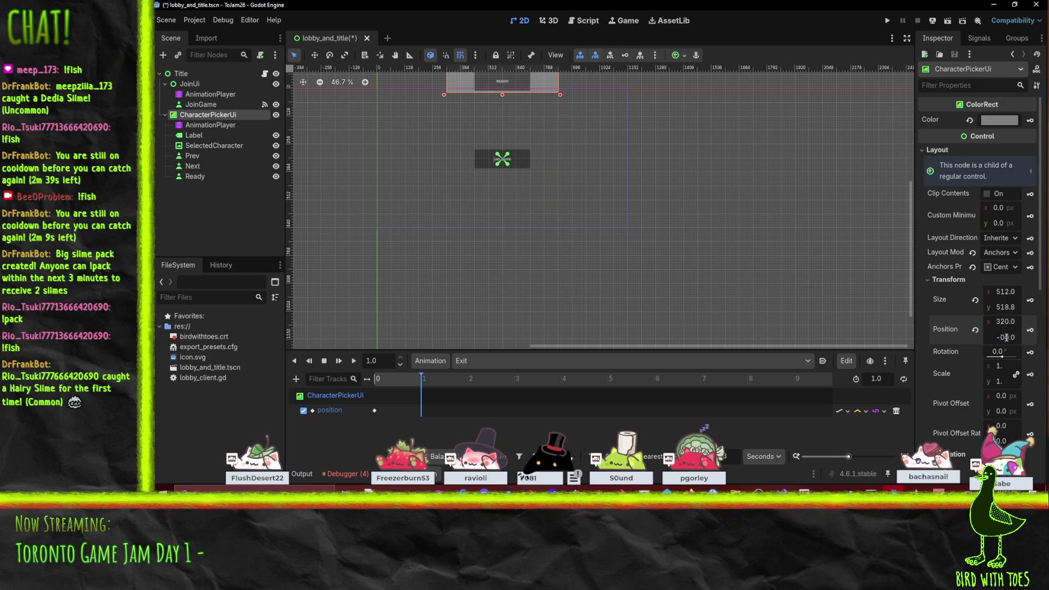
key("Return")
left_click(1029, 330)
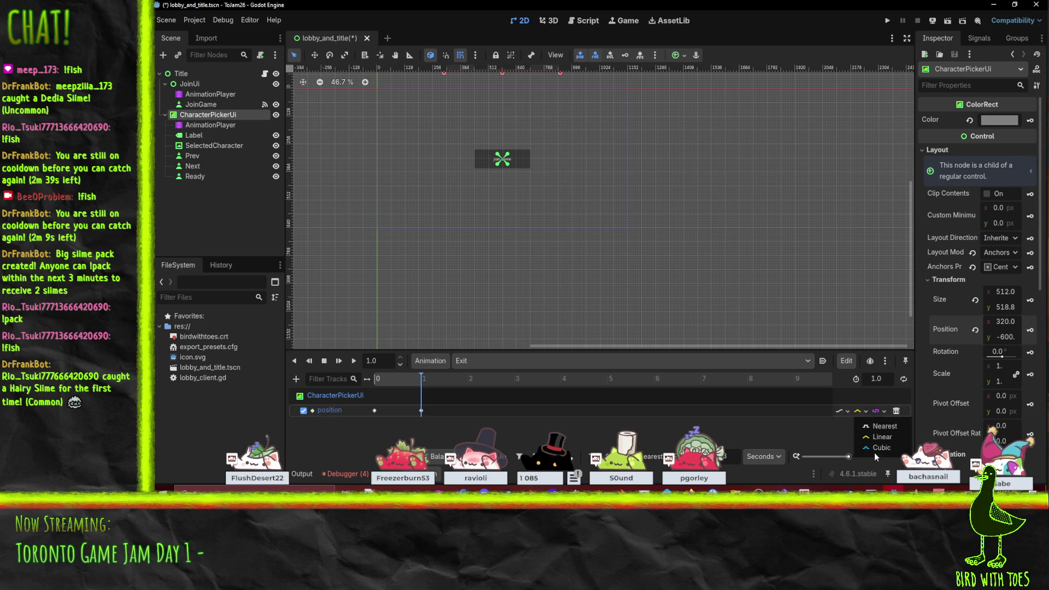
Rewind the playhead and preview the Exit animation
left_click_drag(444, 380, 345, 375)
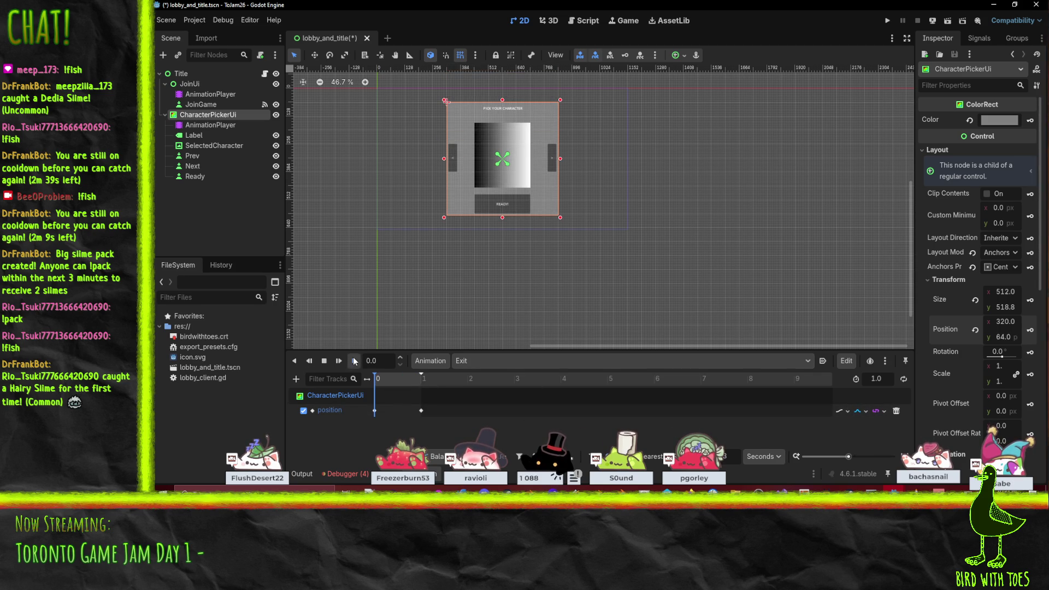
left_click(353, 358)
left_click(352, 358)
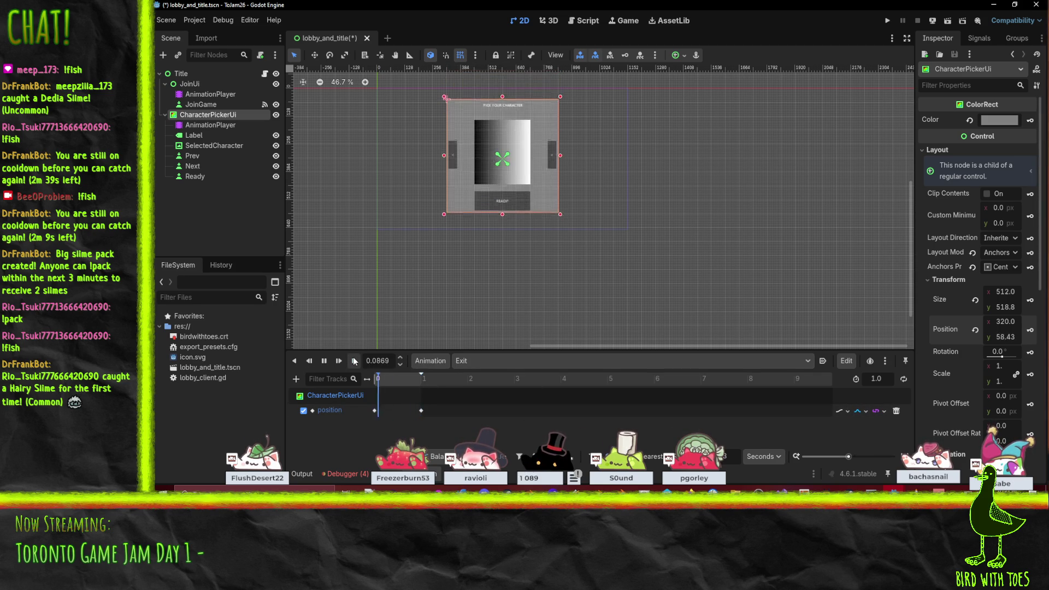
Switch to Enter, set its length to 0.5 s and move the last position key to 0.5 s
left_click(523, 361)
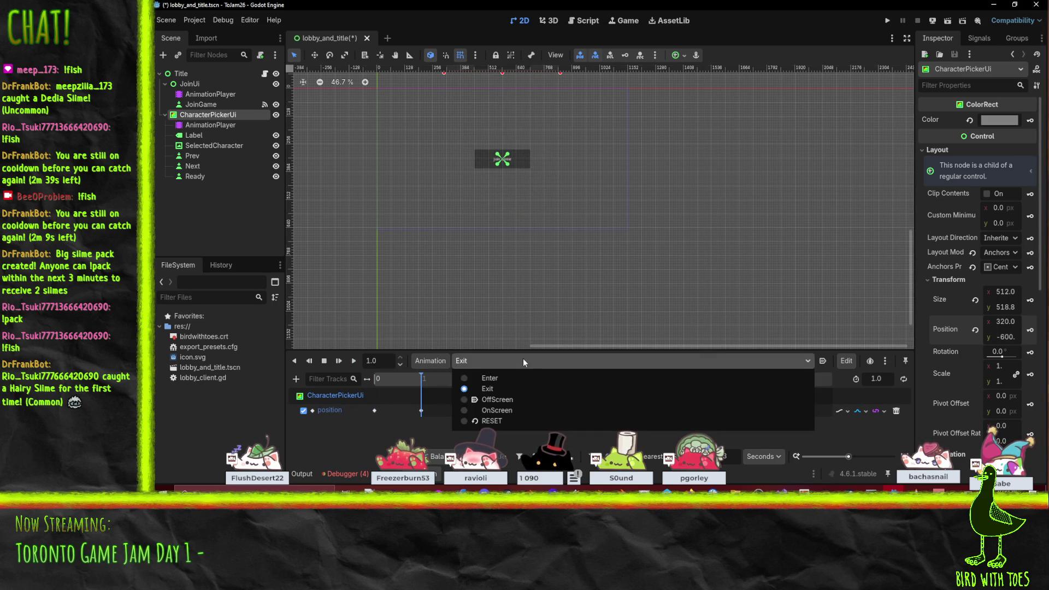
left_click(503, 377)
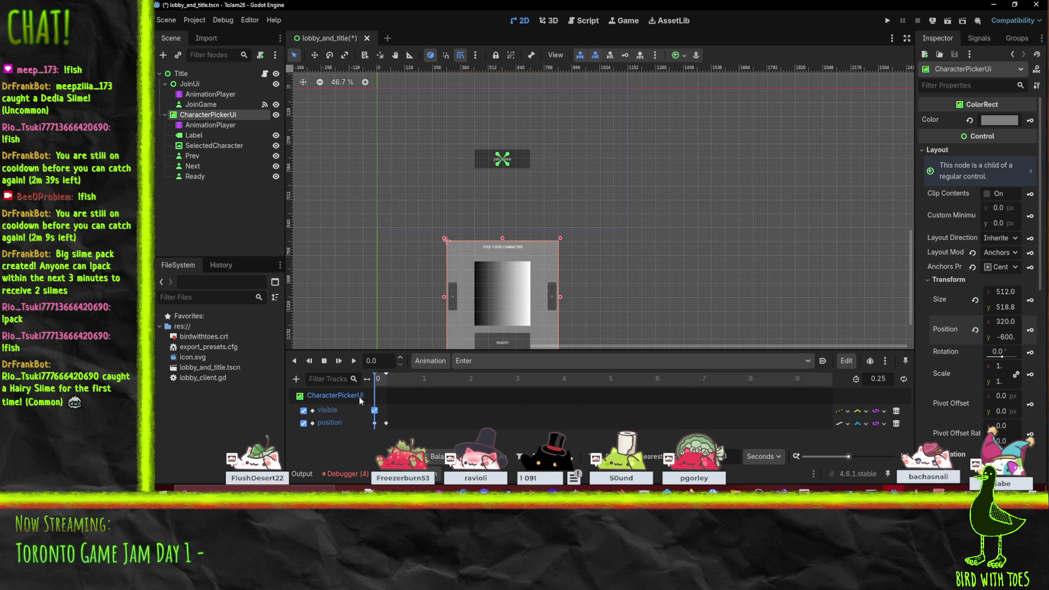
left_click(385, 422)
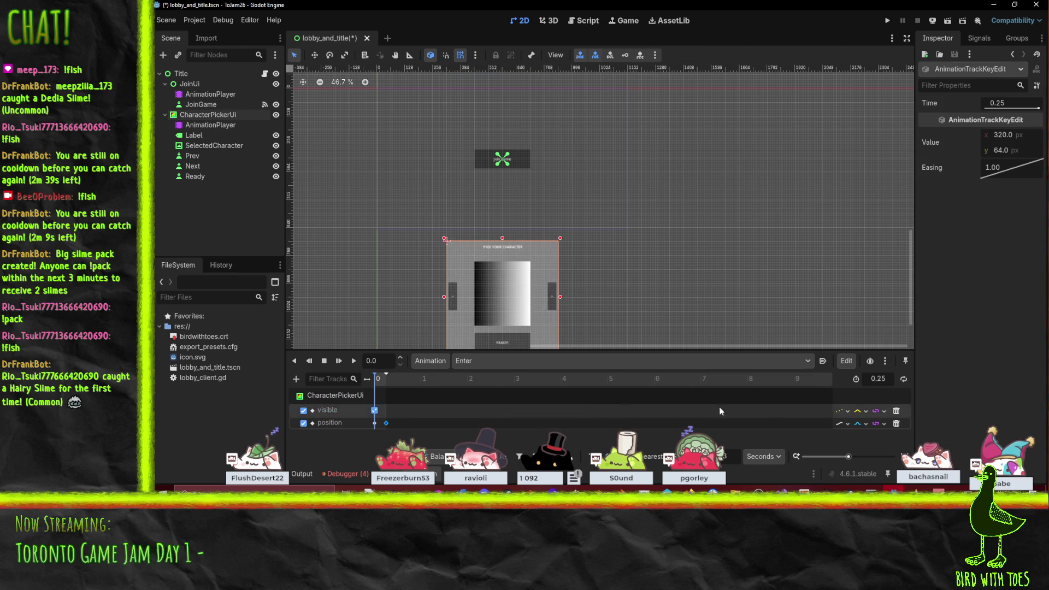
left_click(876, 379)
type("0.5")
key("Return")
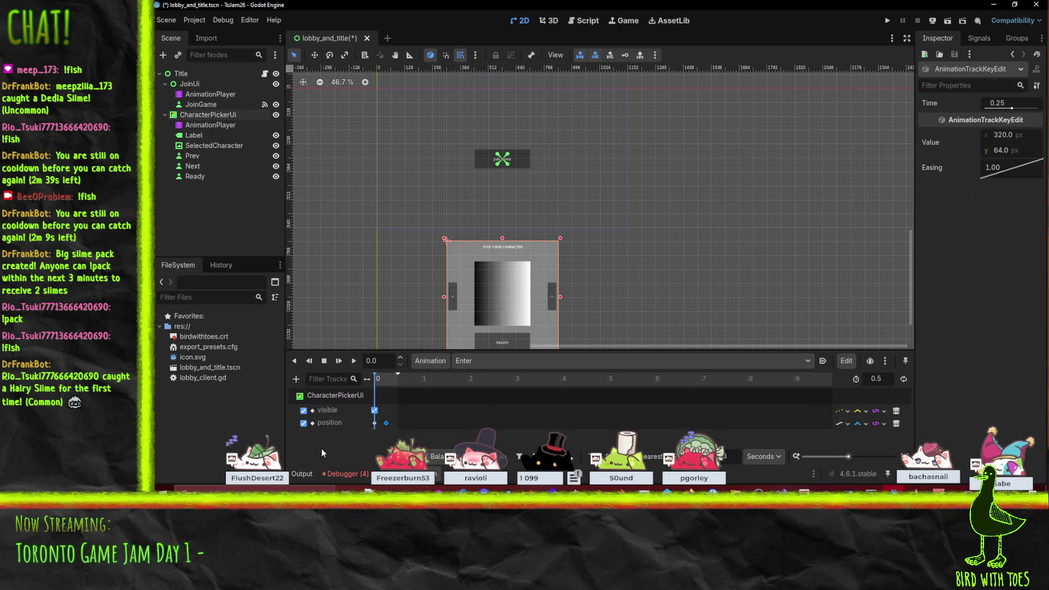
left_click_drag(386, 423, 397, 423)
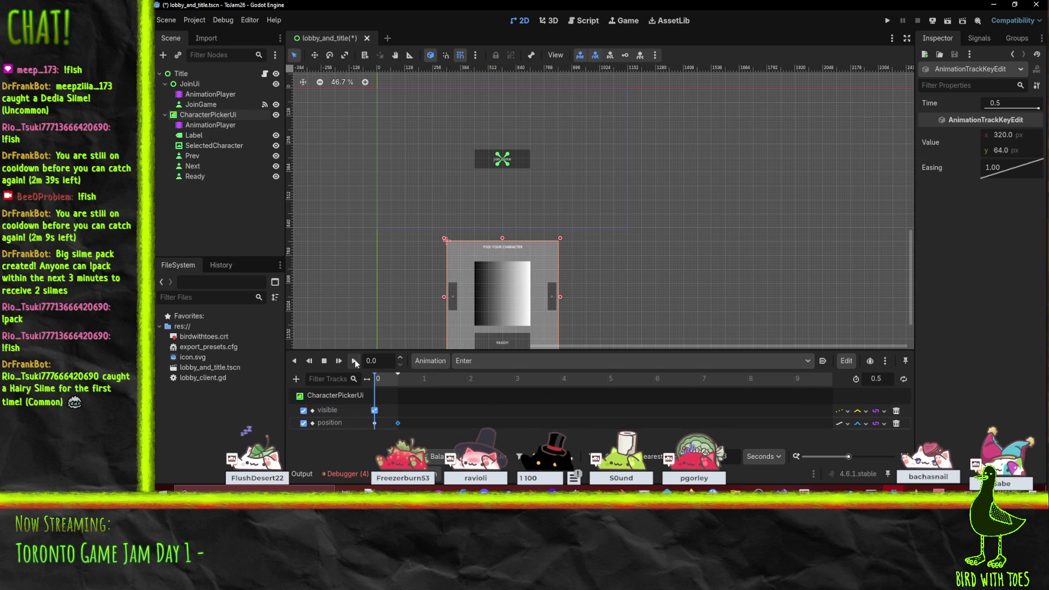
Preview the Enter animation and save the scene
left_click(354, 361)
left_click(355, 361)
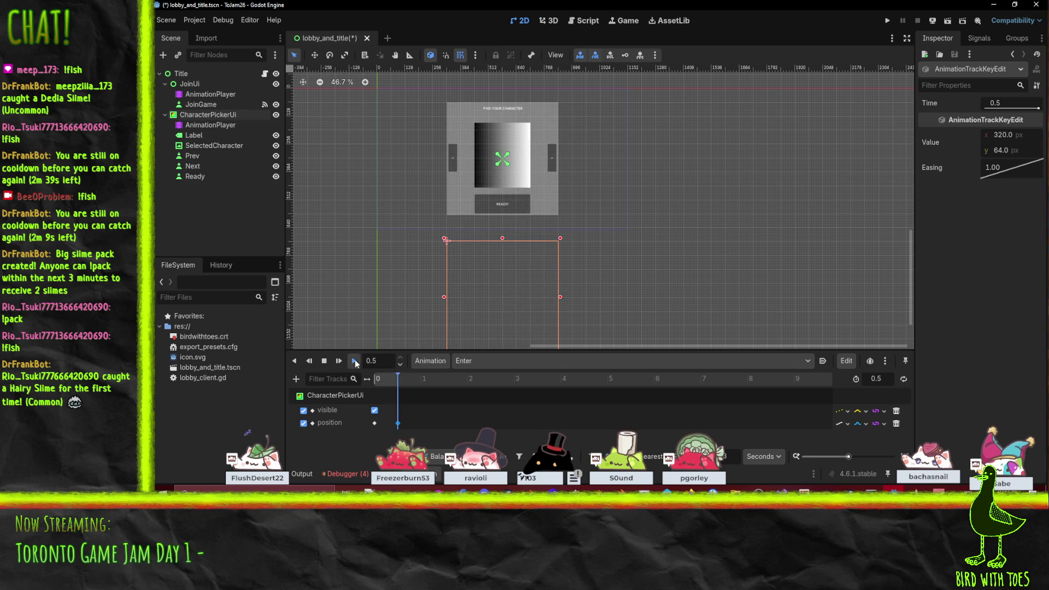
left_click(758, 237)
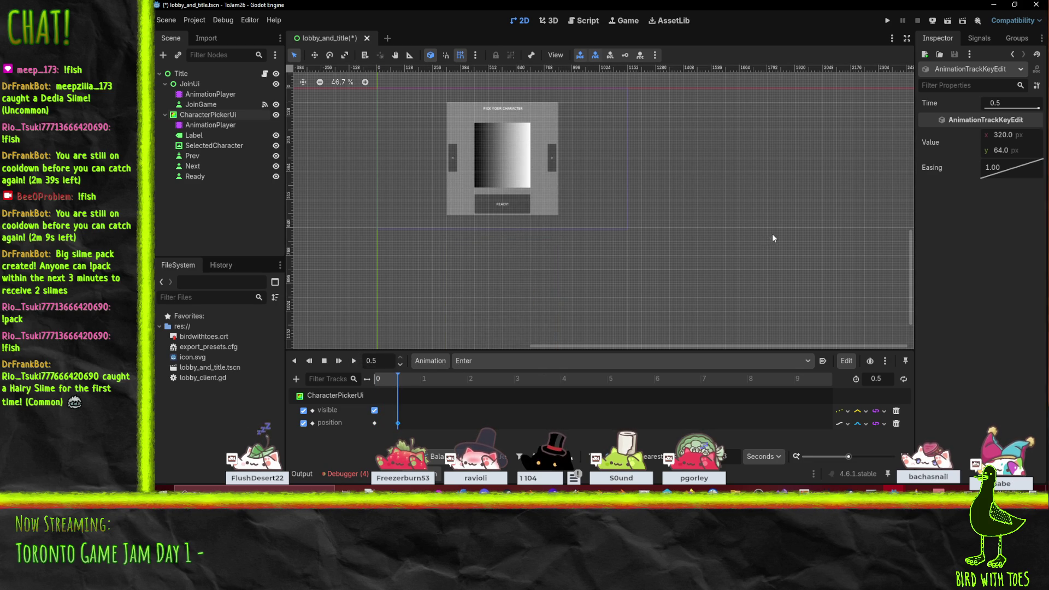
left_click_drag(733, 175, 747, 221)
key("ctrl+s")
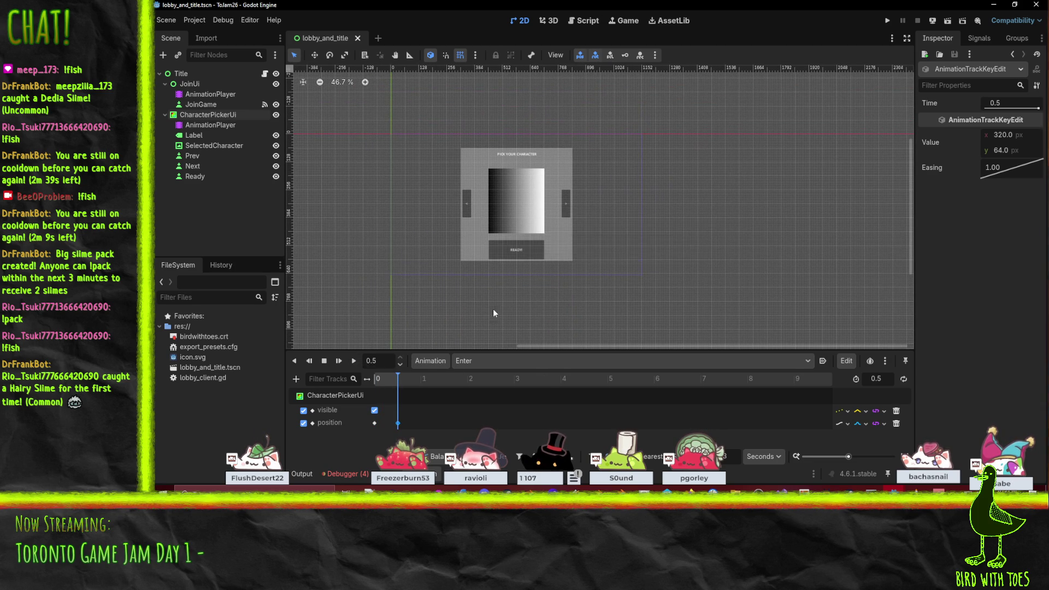
Browse the animation list and keep Enter selected
left_click(482, 363)
left_click(483, 362)
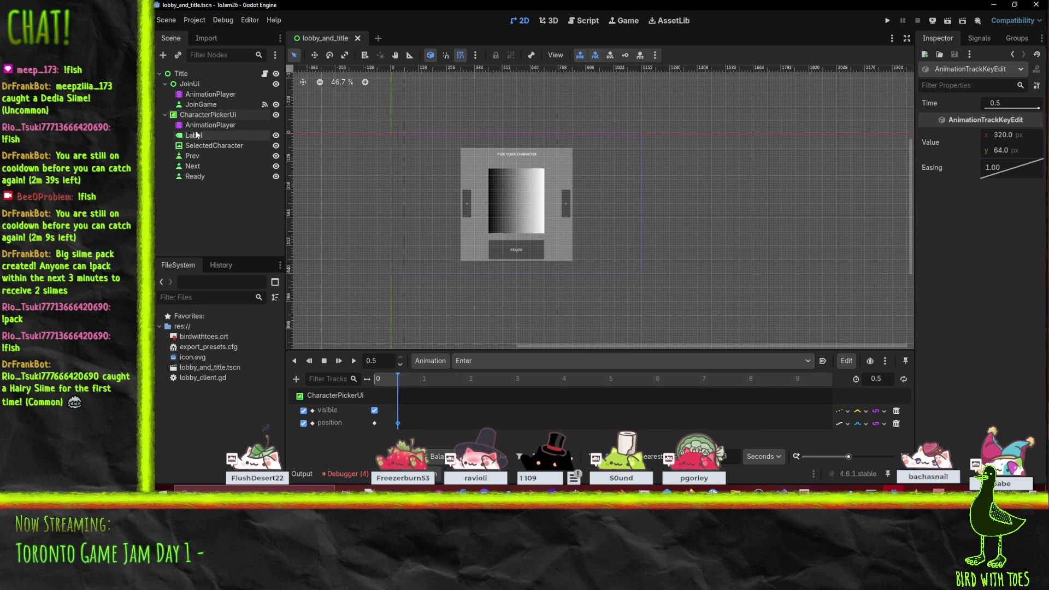
left_click(485, 363)
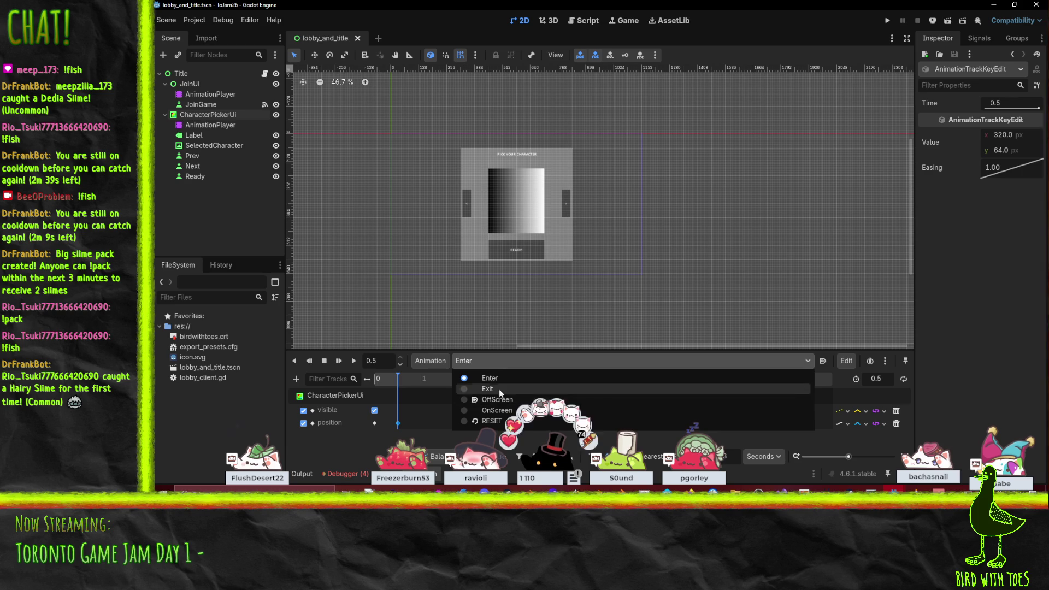
key("Escape")
Rename the CharacterPickerUi and JoinUi animation players to ScreenTransition
left_click(200, 124)
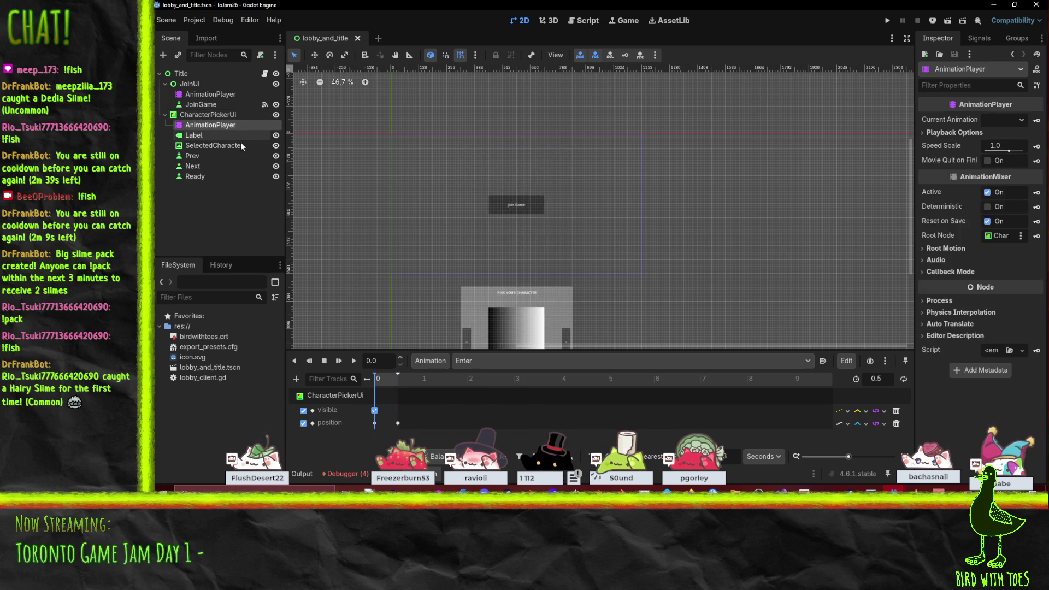
key("F2")
type("ScreenTransition")
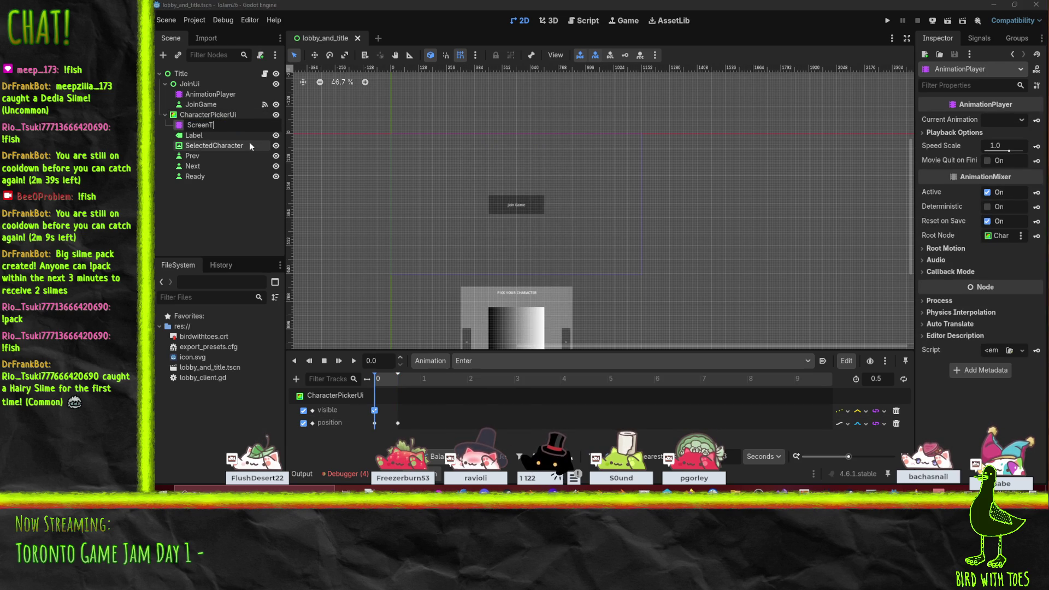
key("Return")
left_click(232, 95)
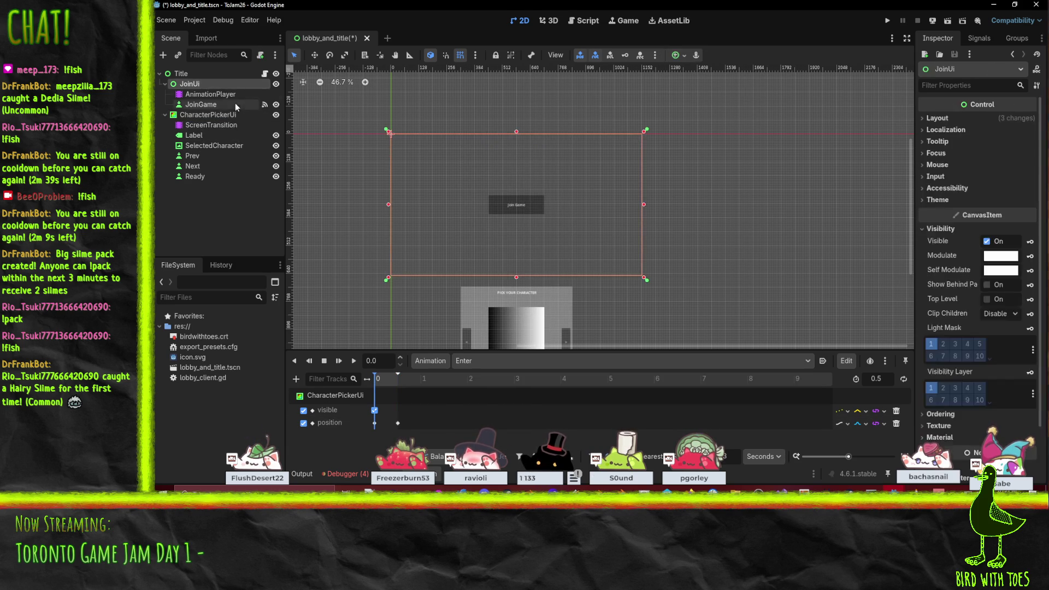
key("F2")
type("ScreenTransition")
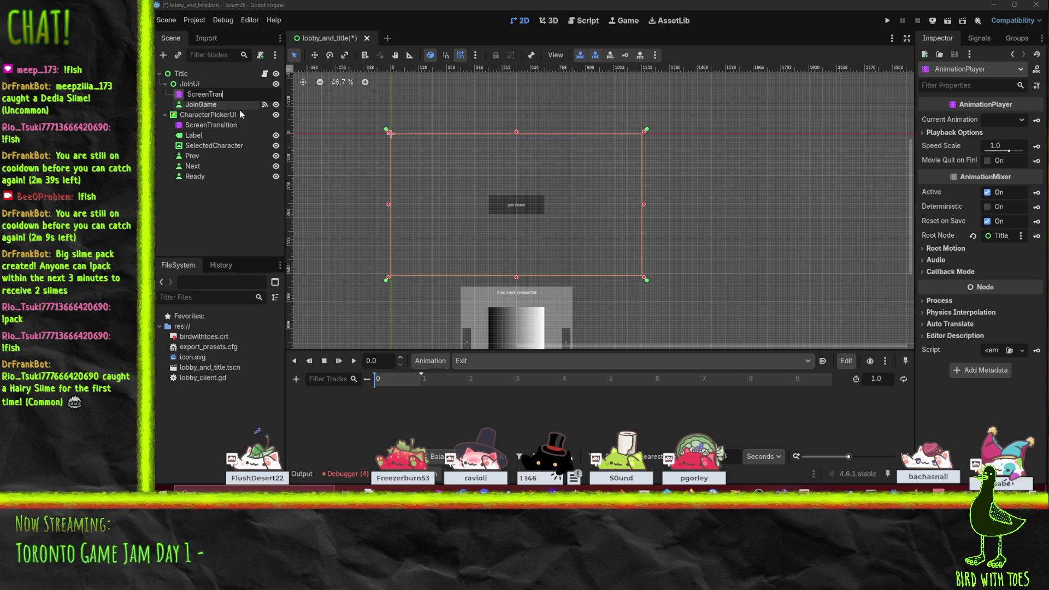
key("Return")
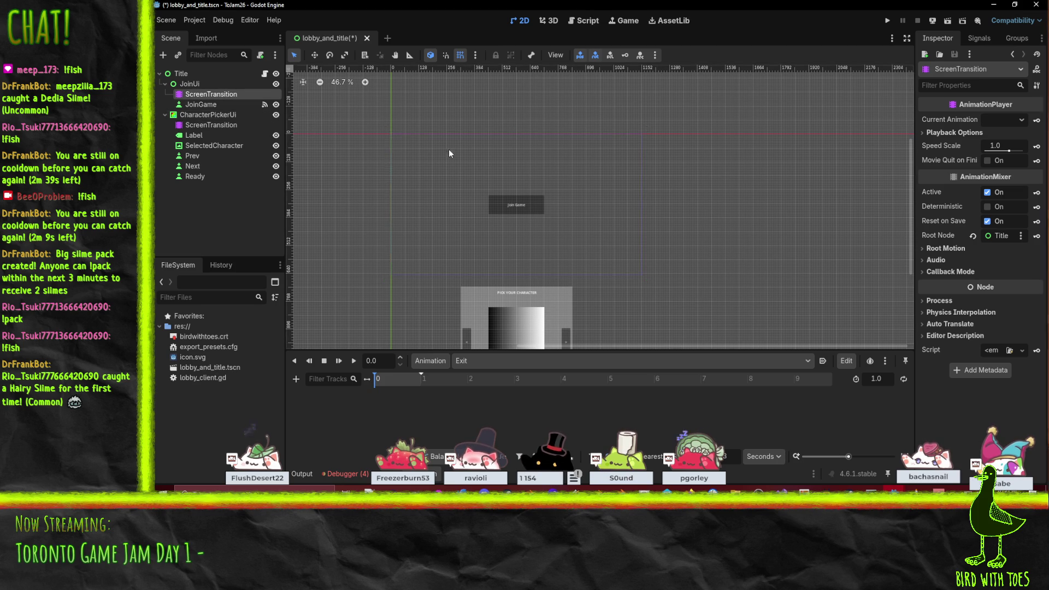
Save the scene and bring up lobby_client.gd in the script editor
key("ctrl+s")
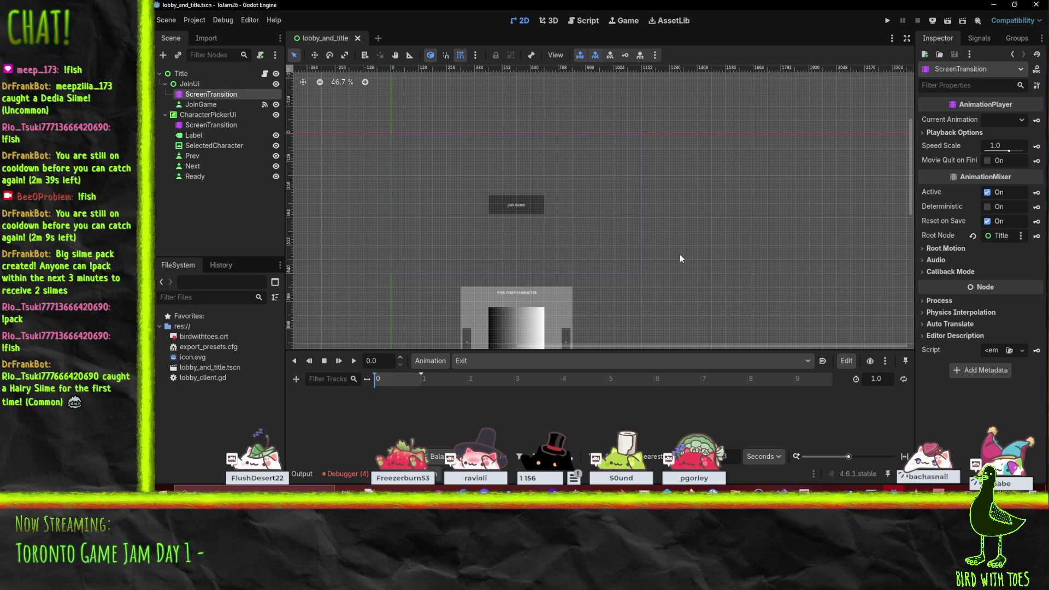
left_click_drag(670, 255, 600, 196)
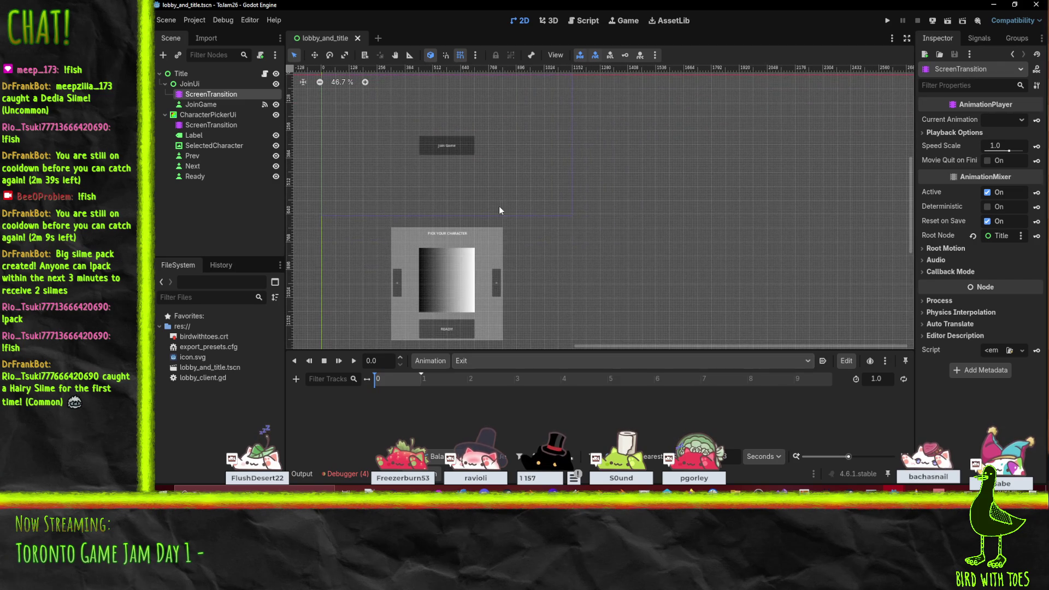
left_click_drag(464, 221, 512, 228)
left_click(583, 20)
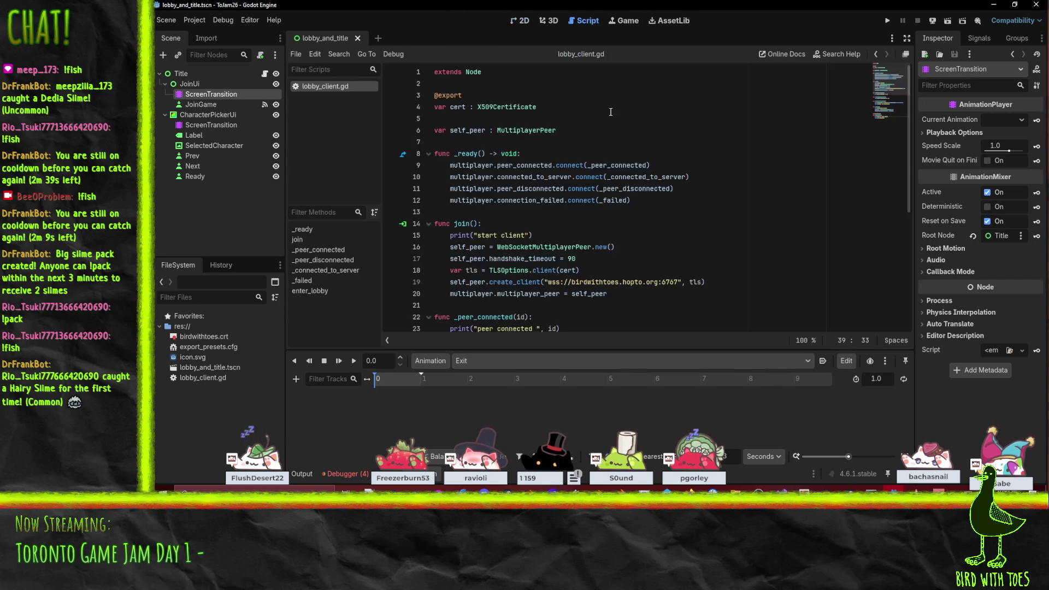
Create a Scripts folder in the project root
scroll(490, 175, "down", 5)
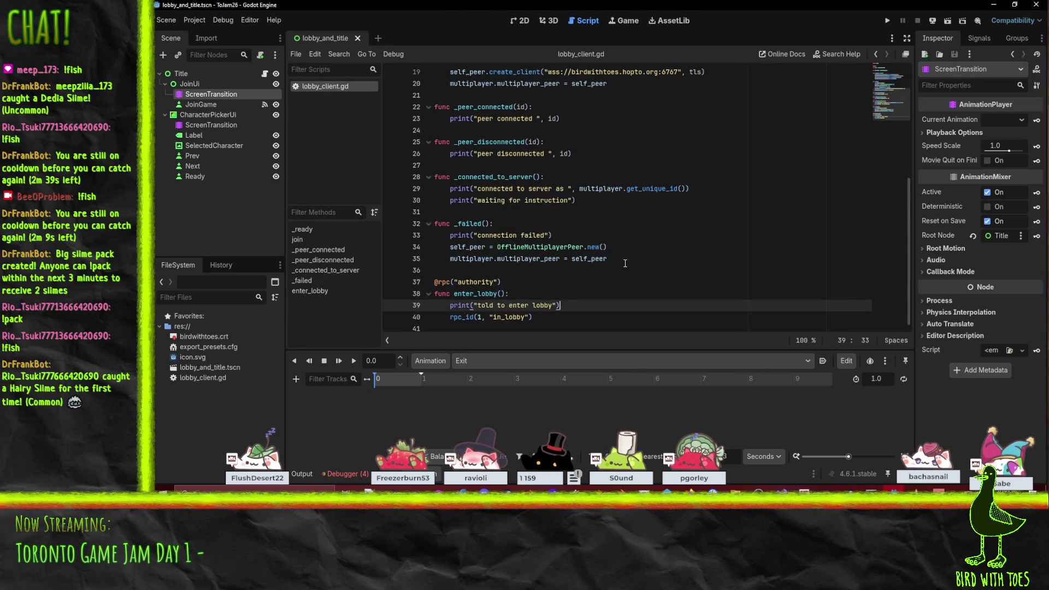
scroll(489, 174, "up", 5)
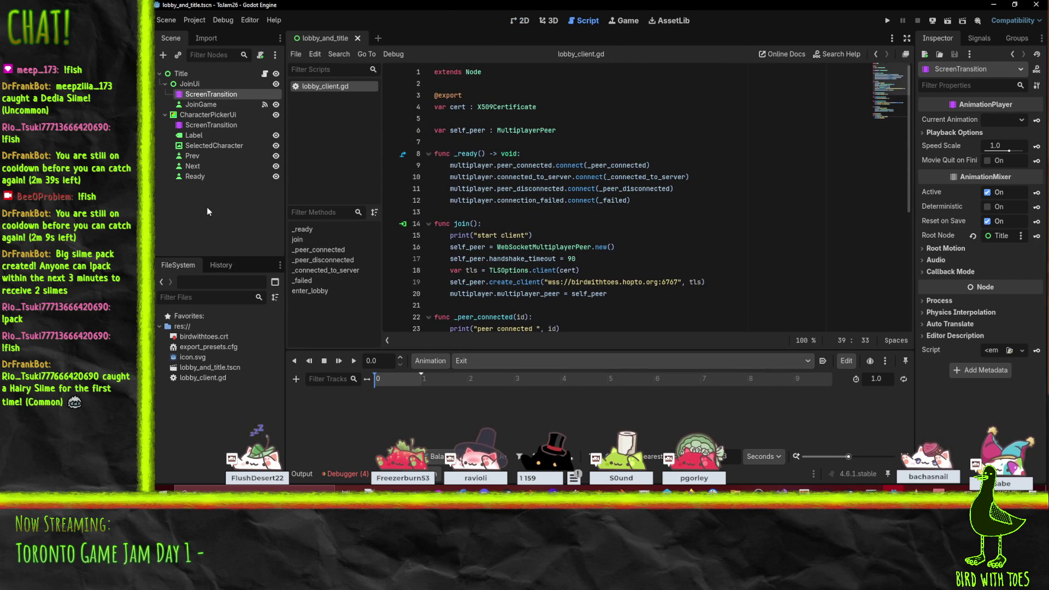
right_click(183, 327)
mouse_move(306, 334)
left_click(368, 334)
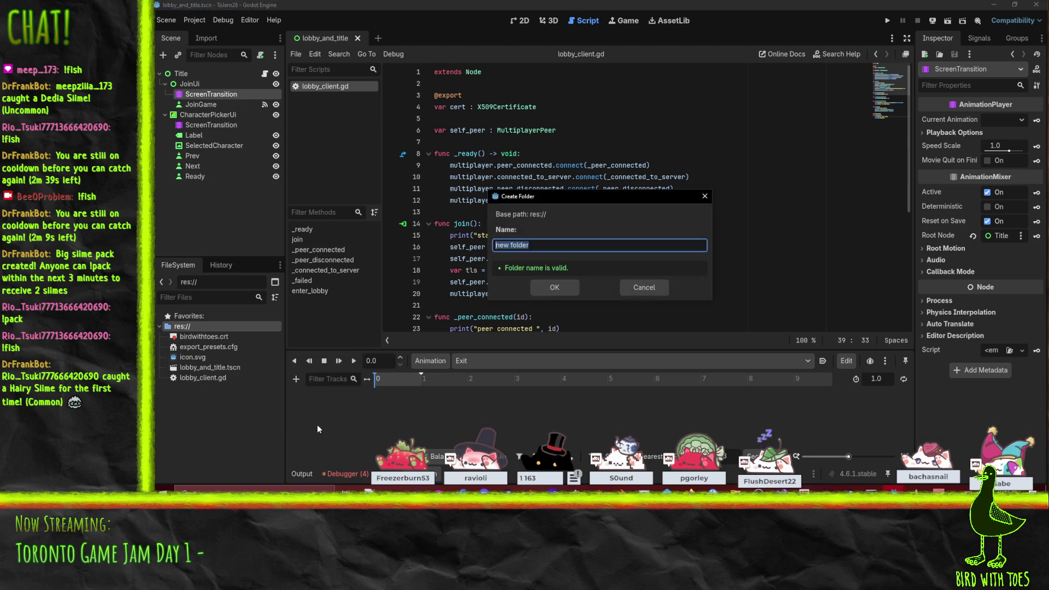
type("Scripts")
key("Return")
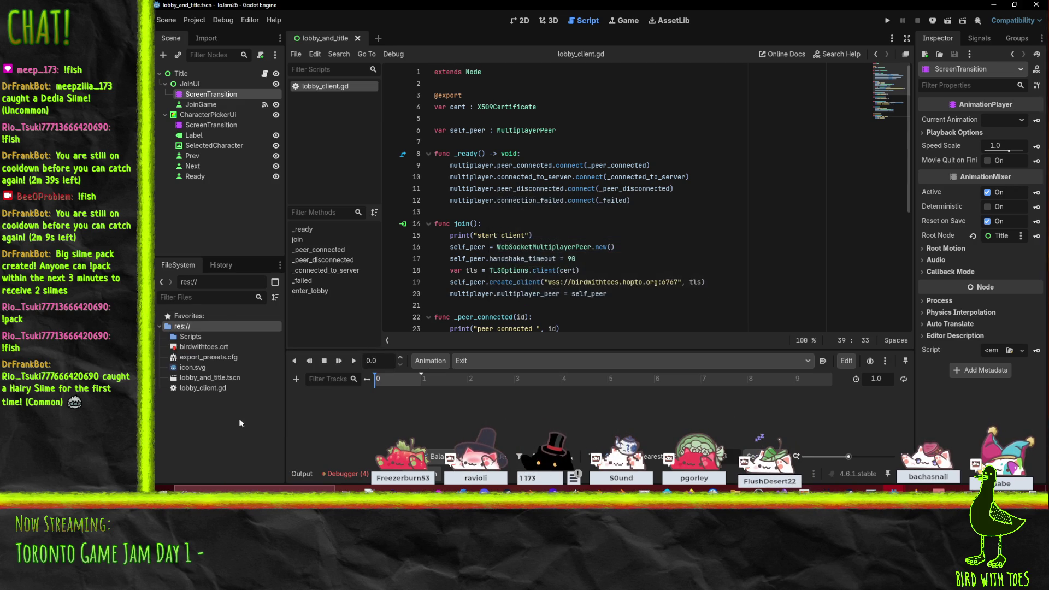
Create screen_transition.gd inside the Scripts folder
right_click(199, 337)
mouse_move(273, 319)
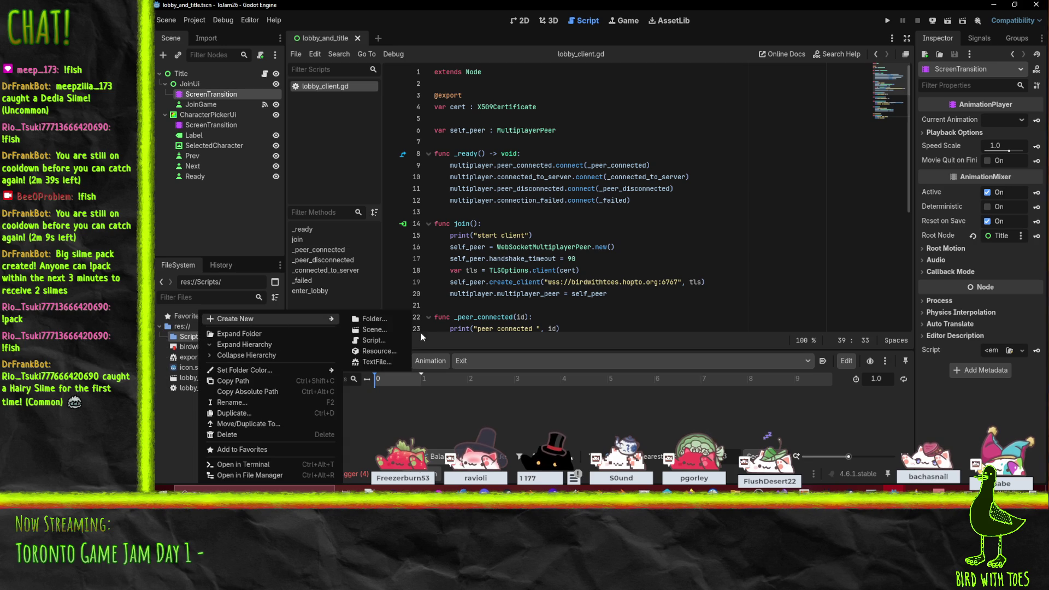
left_click(385, 337)
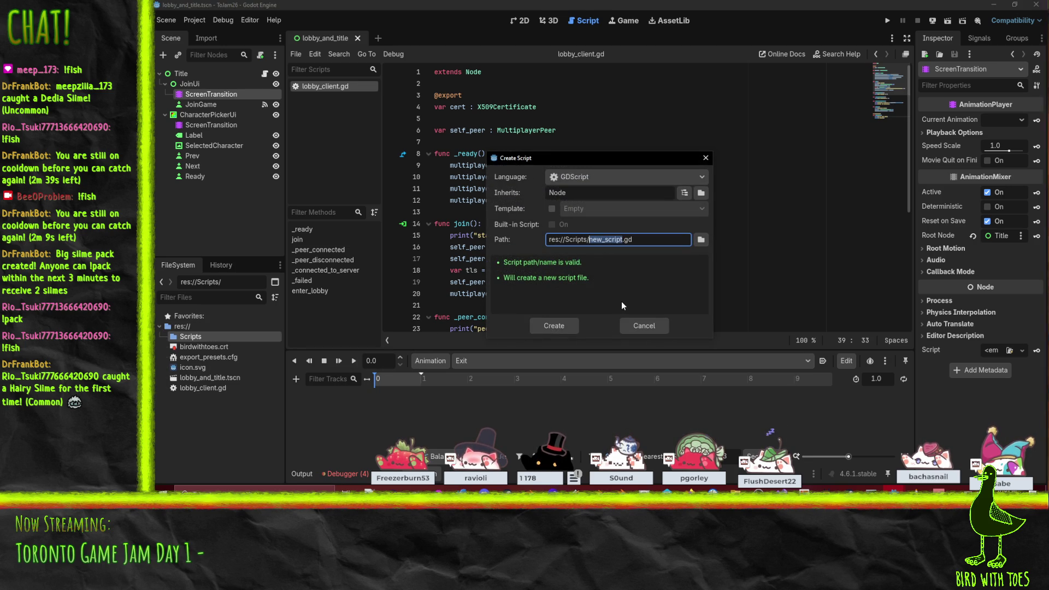
type("screen_transition")
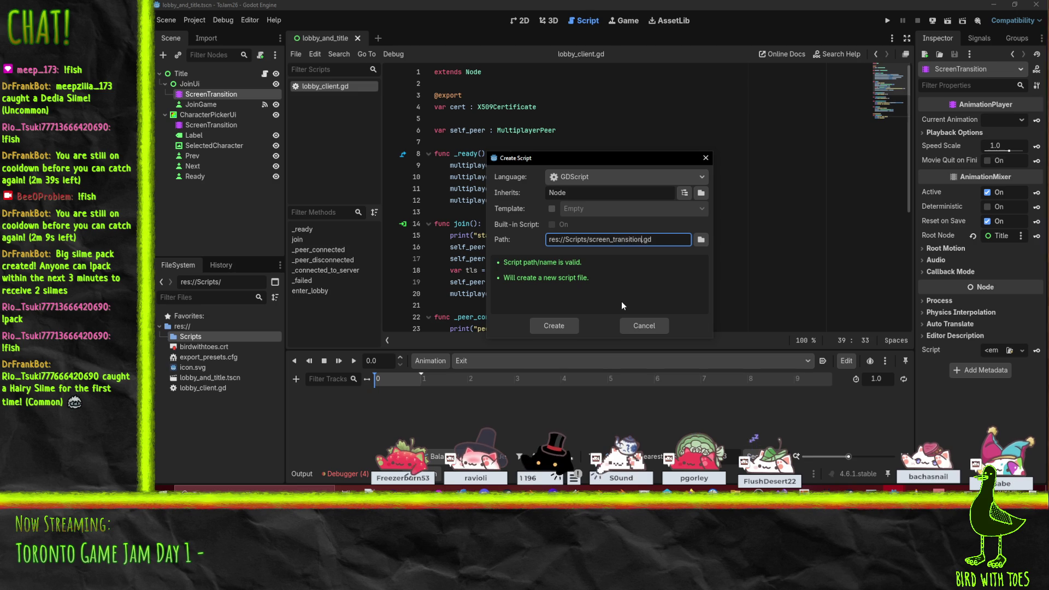
key("Return")
Select the base class Node on the new script's first line
left_click(547, 172)
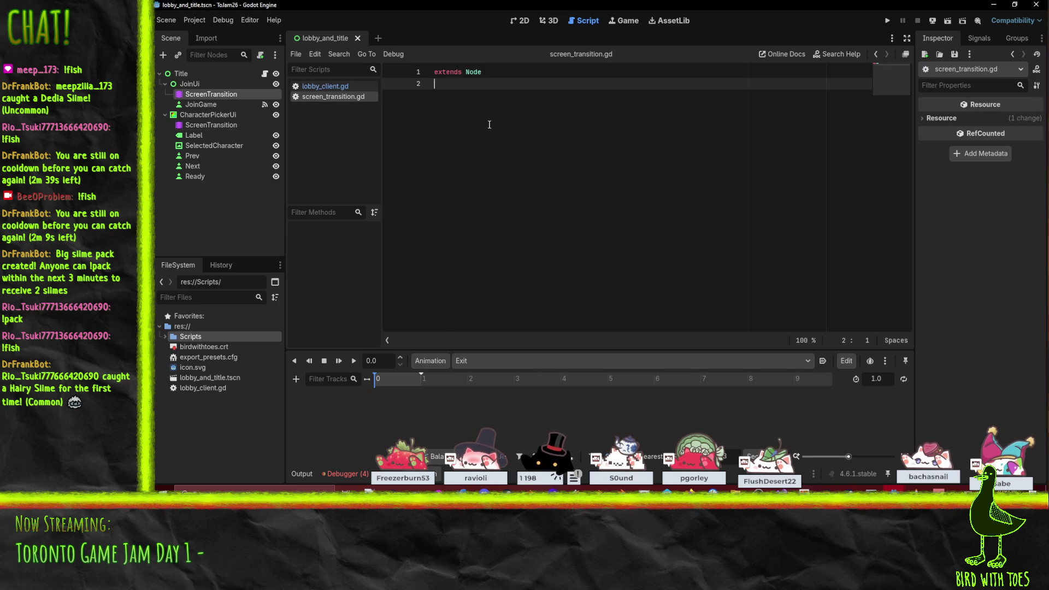
key("Up")
double_click(466, 74)
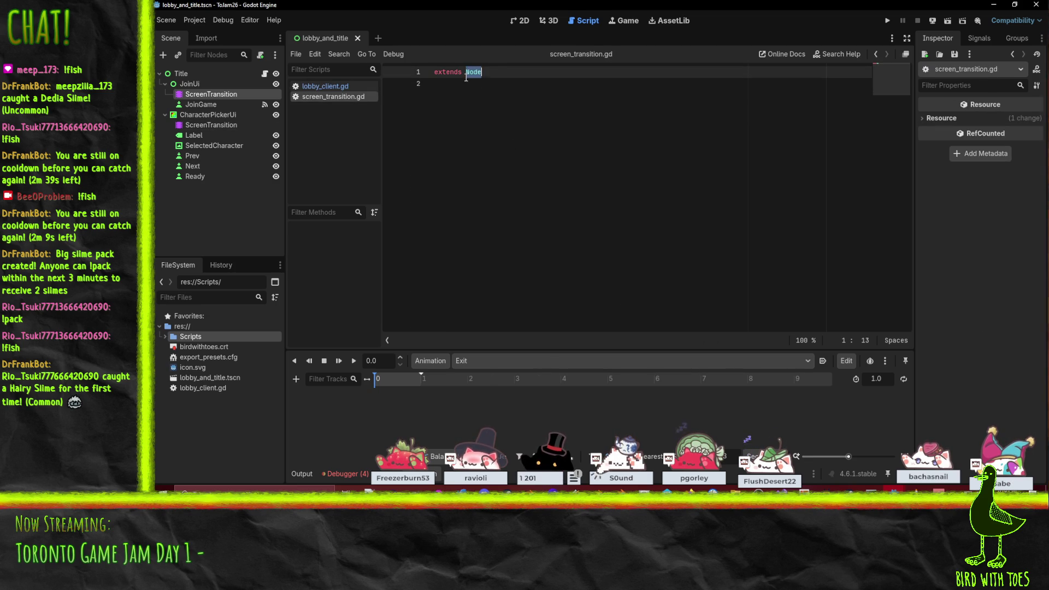
Make the script extend AnimationPlayer, discarding an unfinished starting variable
type("AnimationPlayer")
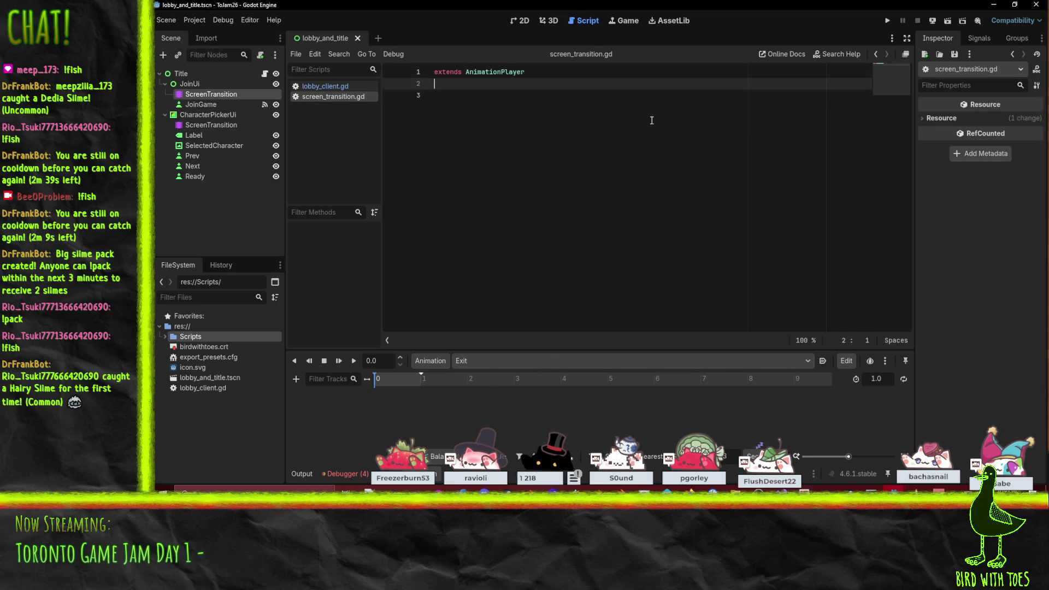
key("Return")
key("Return")
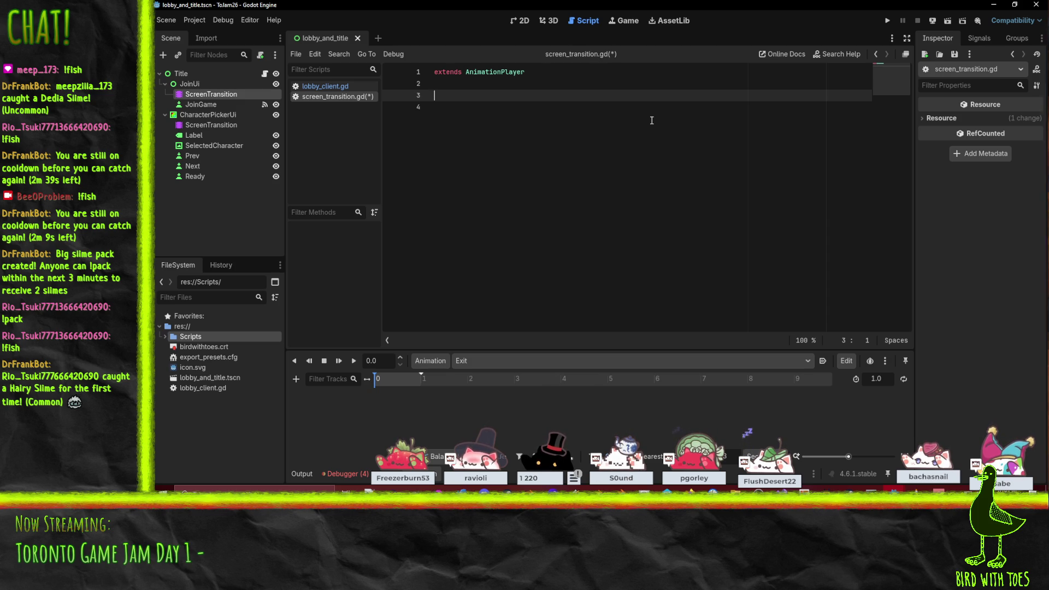
type("var st")
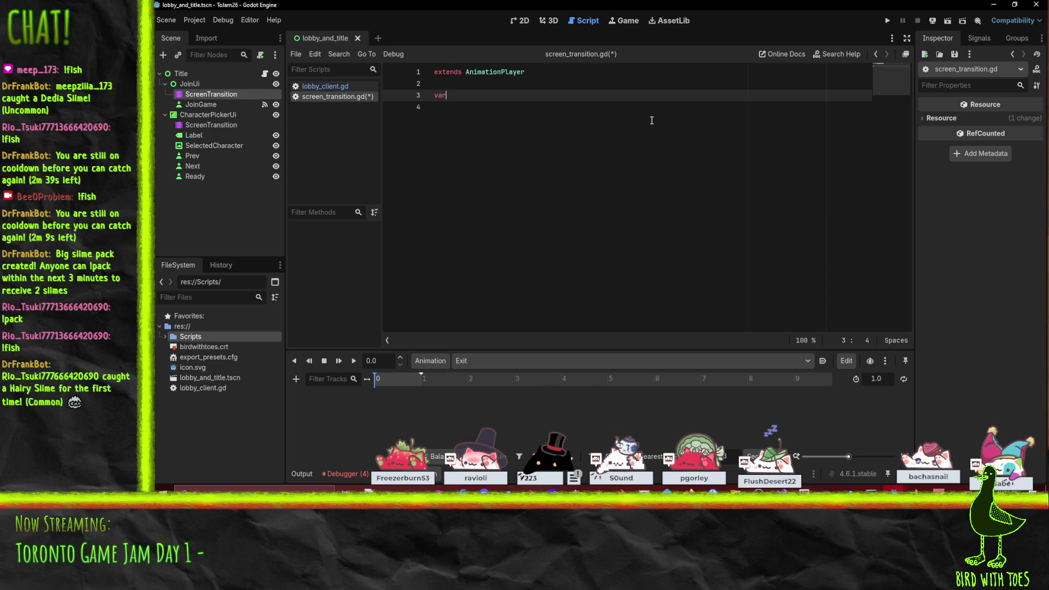
type("arting_state :")
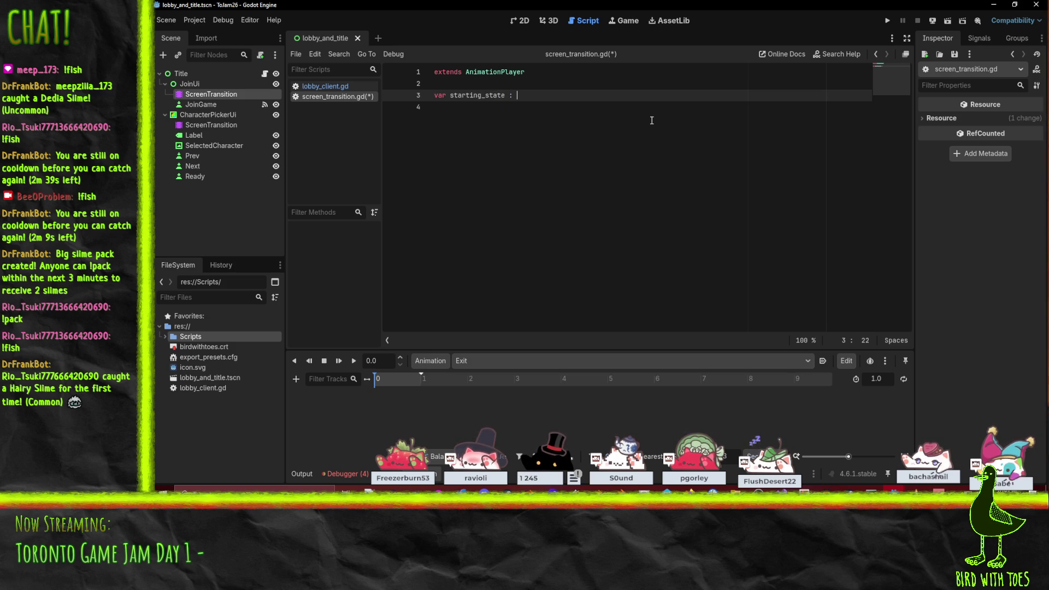
key("BackSpace")
key("BackSpace")
key("BackSpace")
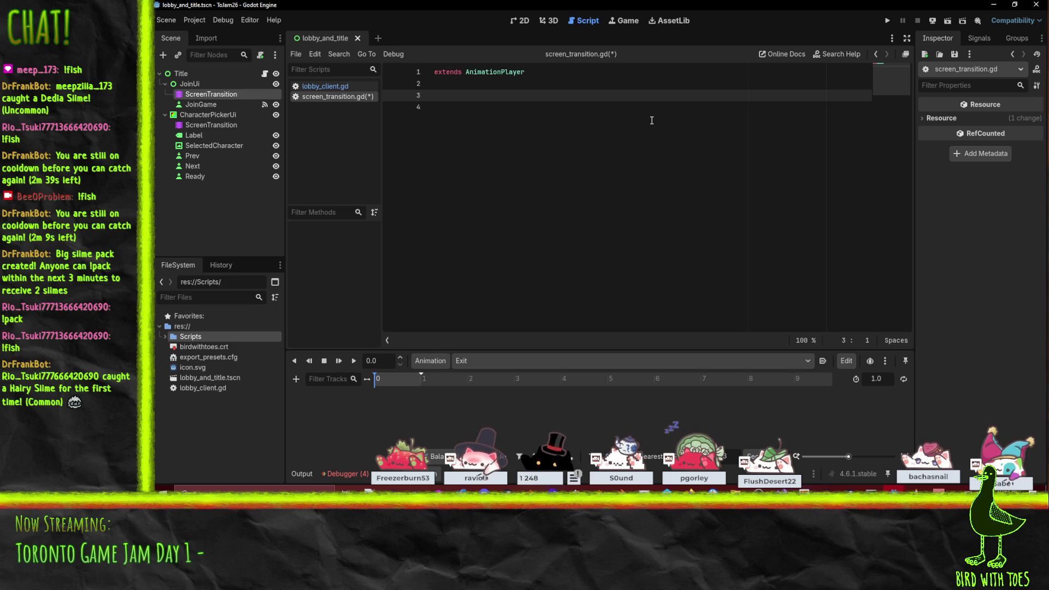
Add stub enter() and exit() functions with pass bodies
key("Return")
type("func ")
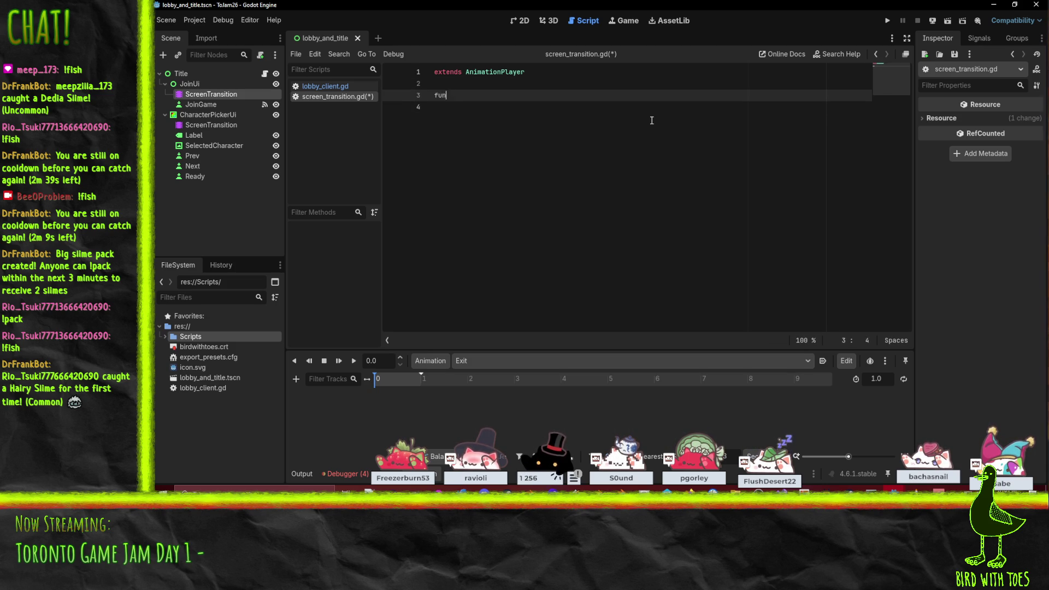
type("enter():")
key("Return")
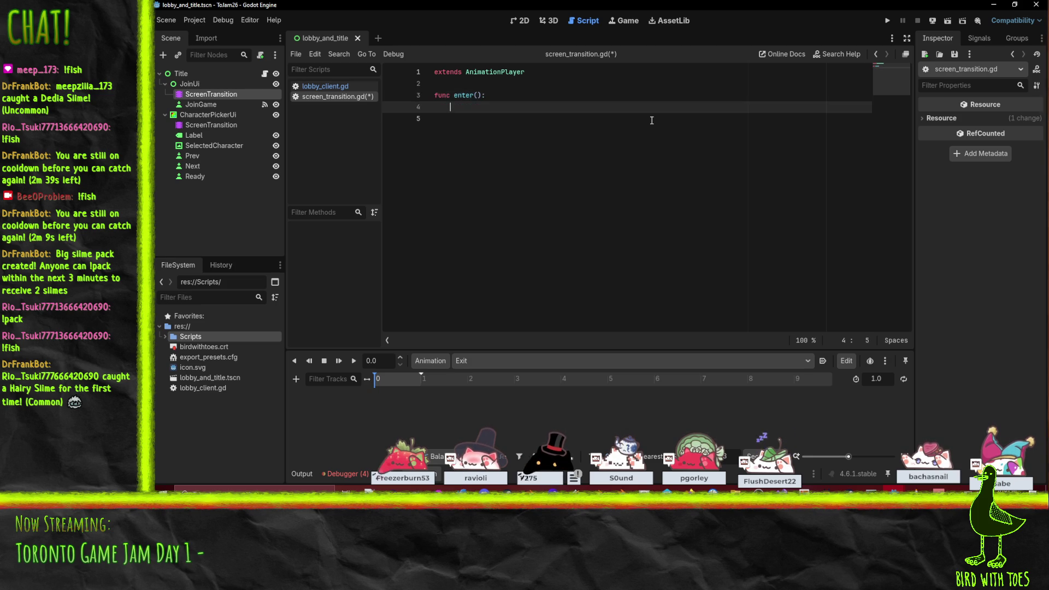
type("pass")
key("Return")
key("Return")
type("func exit():")
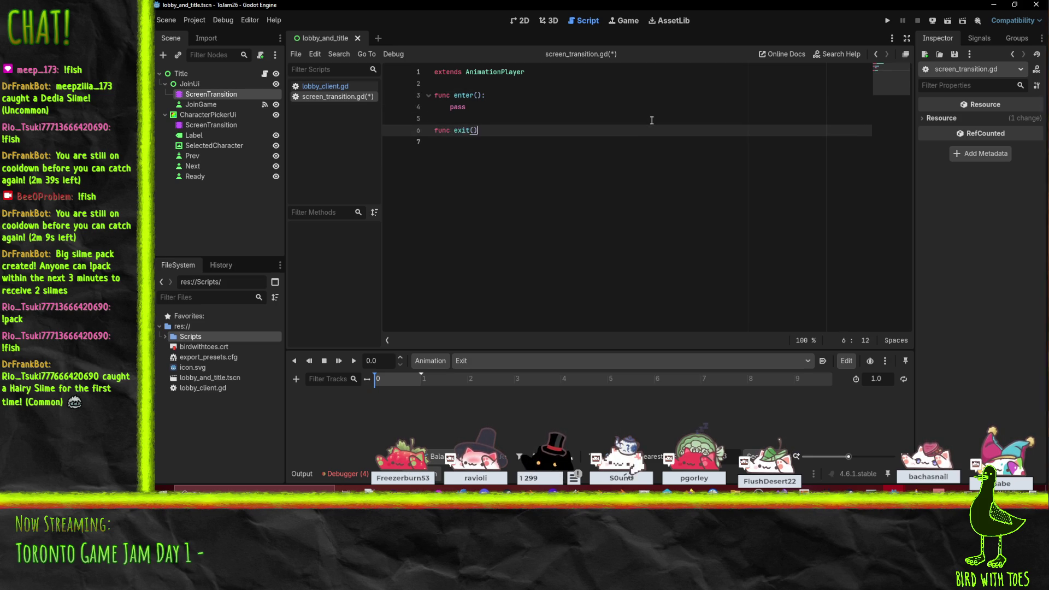
key("Return")
type("pass")
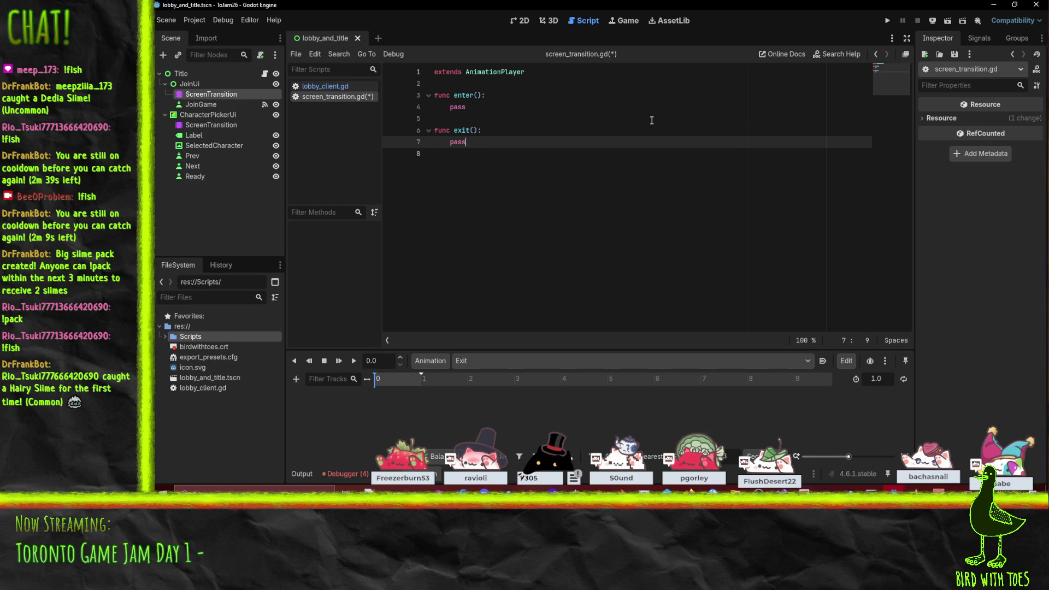
Declare the _on_screen bool, delete the stray var line, and leave blank lines above enter()
key("Up")
key("Up")
key("Up")
key("Return")
key("Return")
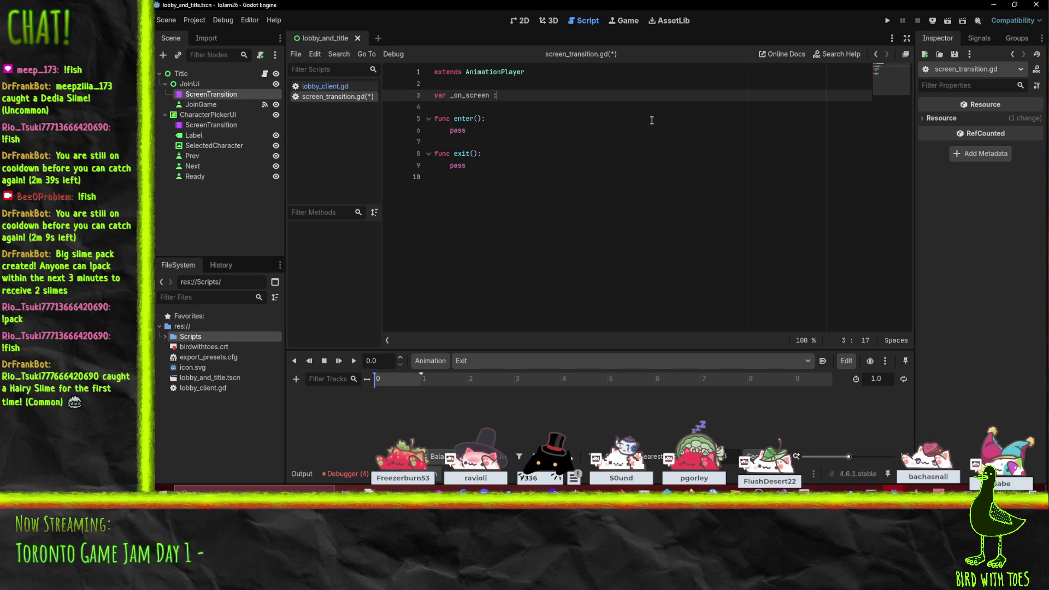
type("ool")
key("ctrl+shift+Return")
type("f")
key("BackSpace")
key("BackSpace")
key("BackSpace")
type("var _")
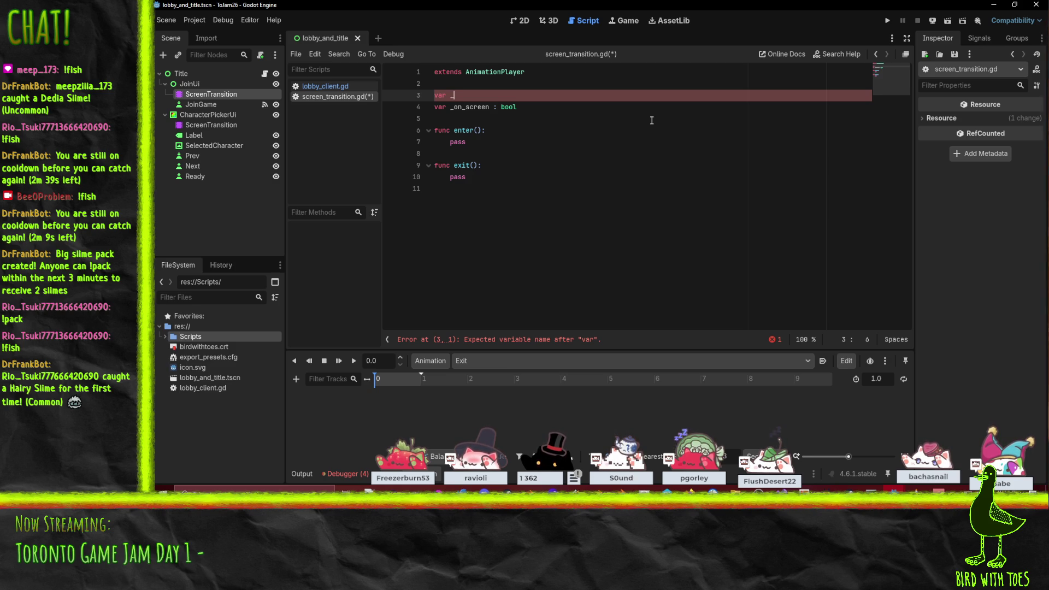
key("ctrl+shift+k")
key("Down")
key("Down")
key("Down")
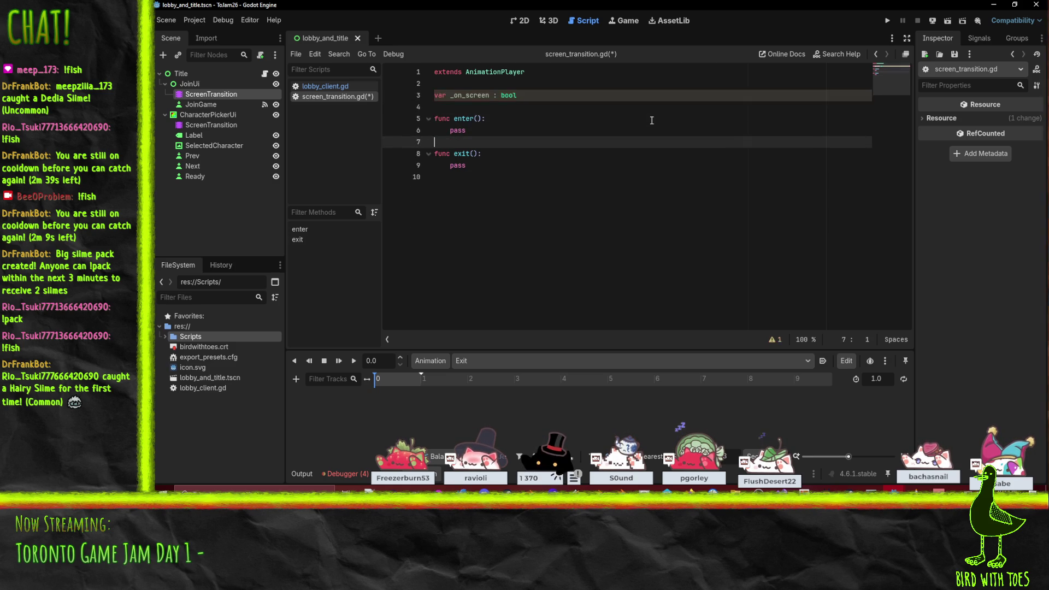
key("Return")
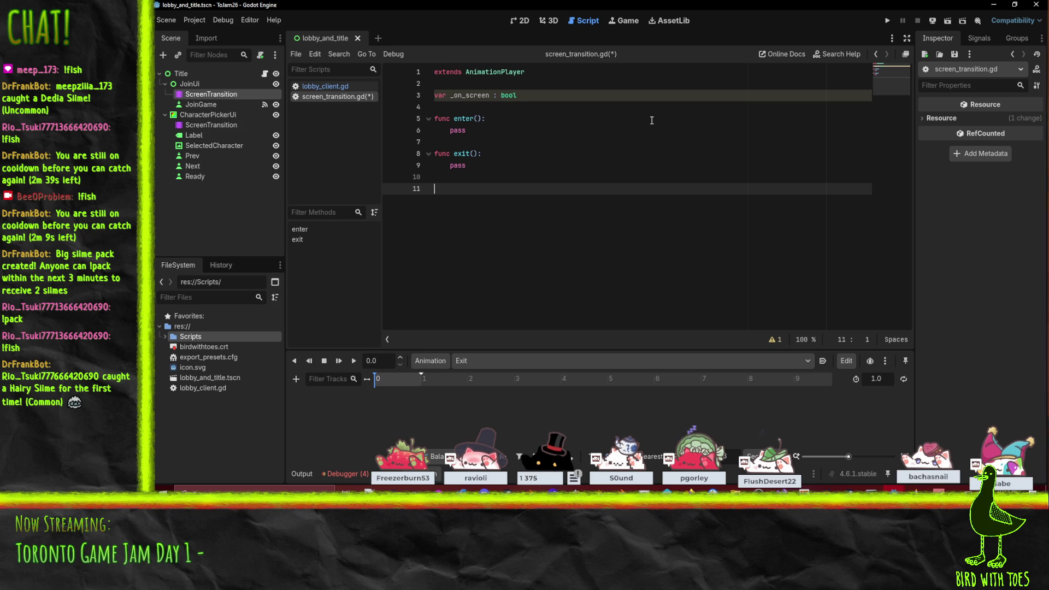
key("Up")
key("Up")
key("Up")
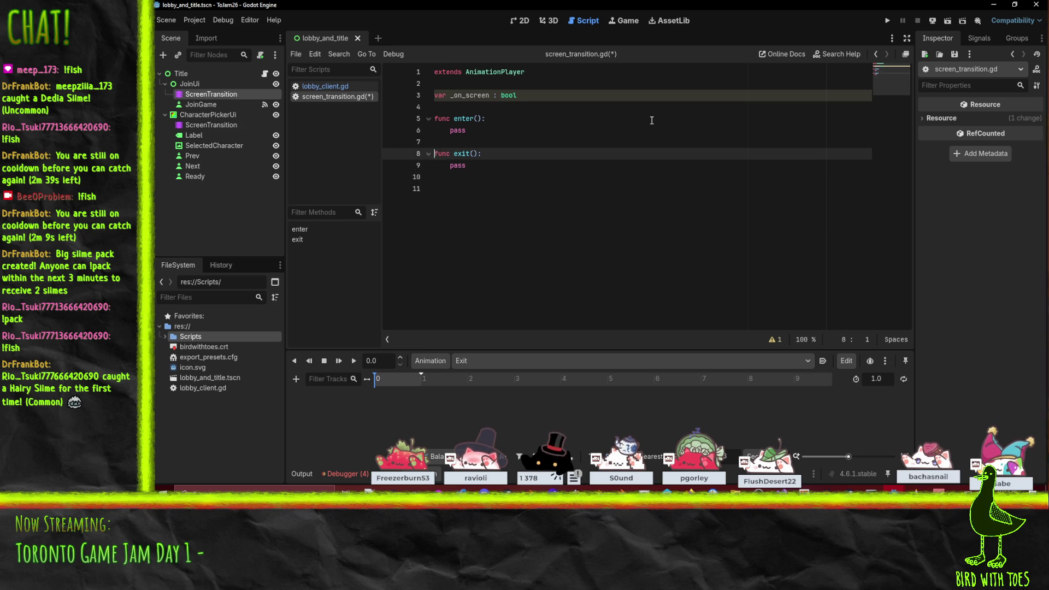
key("ctrl+shift+Return")
key("ctrl+shift+Return")
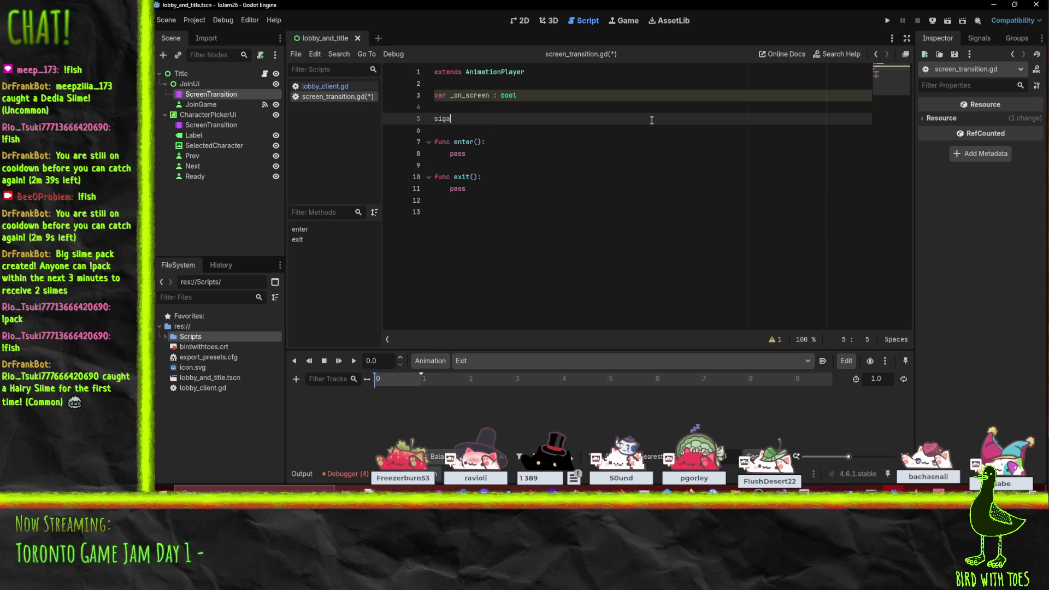
Declare the on_screen and off_screen signals
key("BackSpace")
type("nal on_screen")
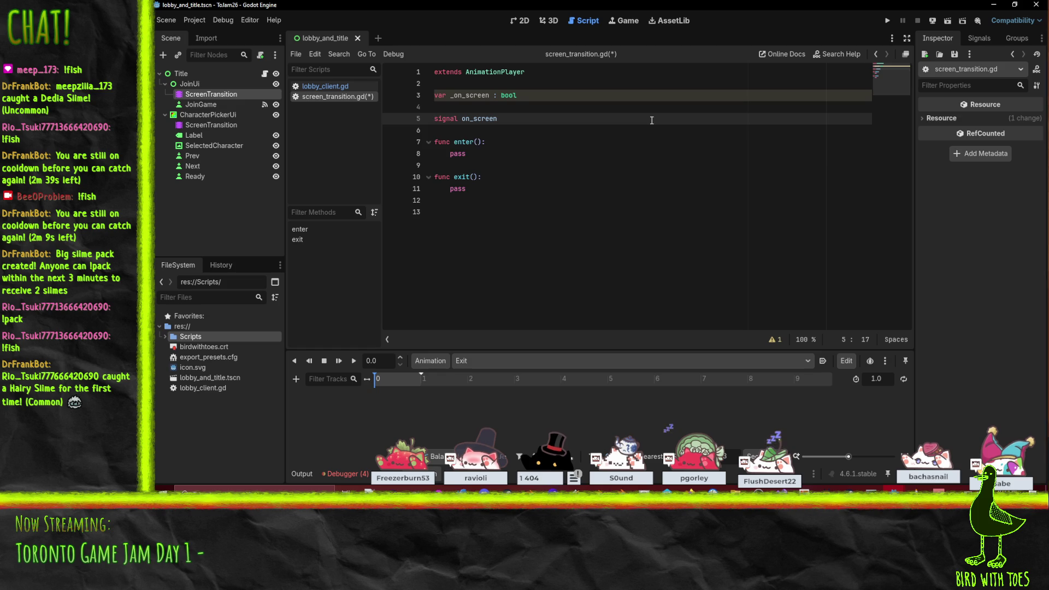
key("Return")
type("signal off_screen")
Add a _ready() that connects animation_finished to _animation_finished
key("Down")
key("Down")
key("Down")
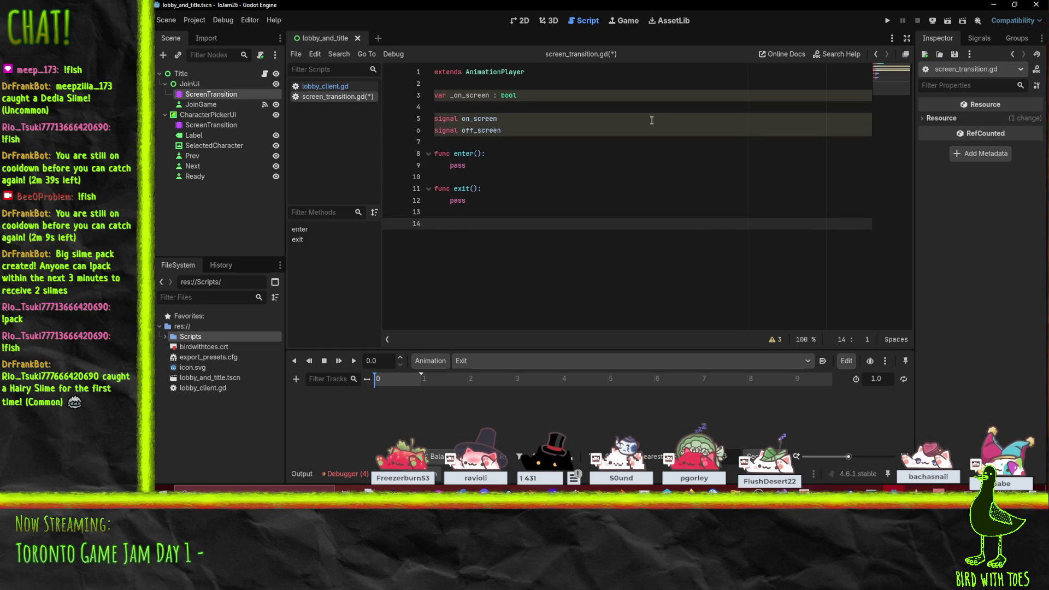
left_click(480, 129)
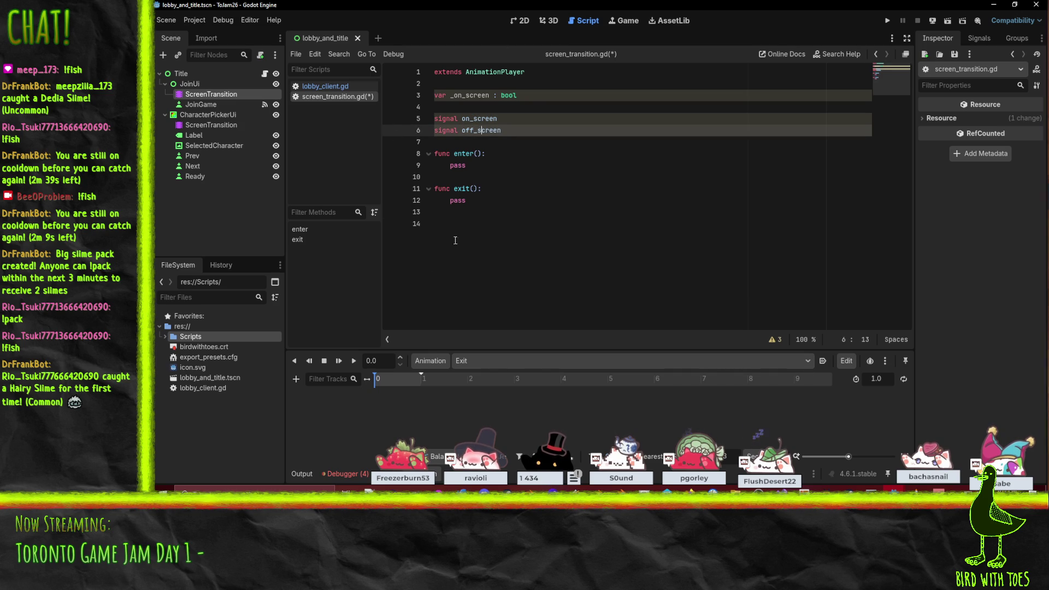
left_click(483, 235)
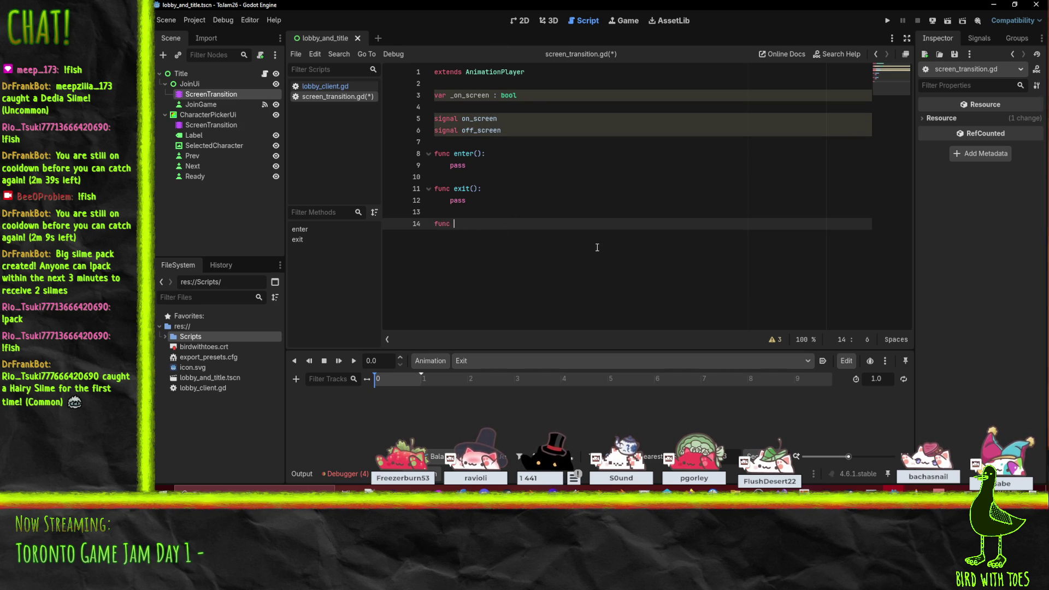
type("read")
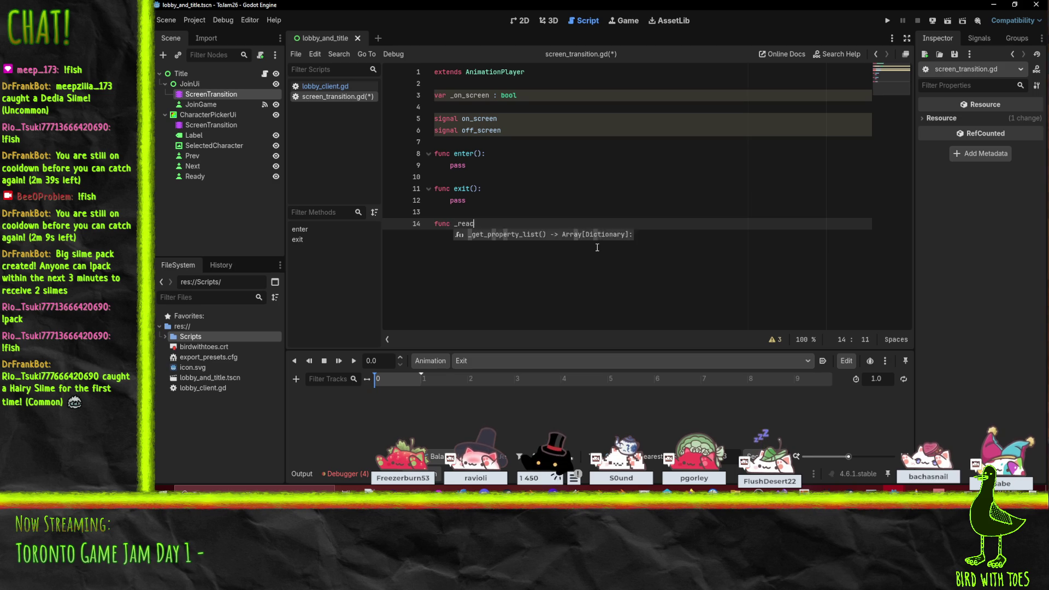
key("Return")
key("Return")
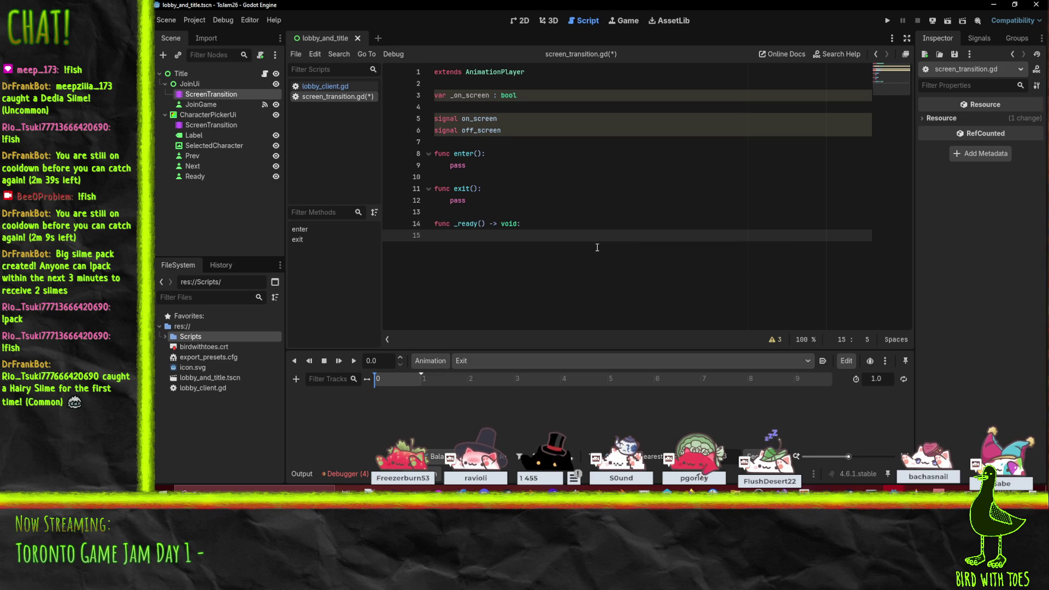
type("_animation_fin")
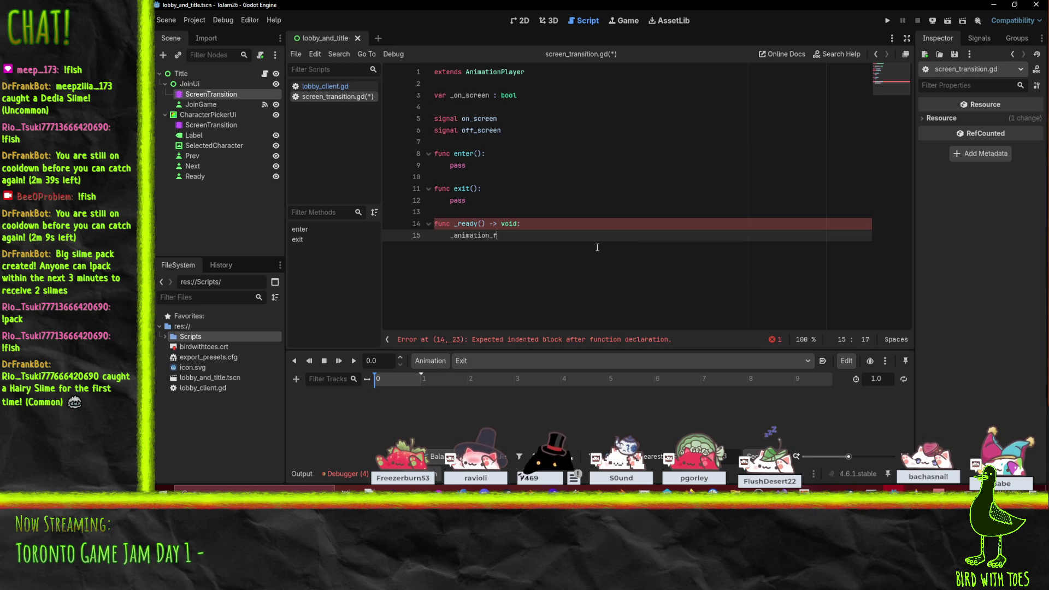
key("ctrl+BackSpace")
type("animation_fin")
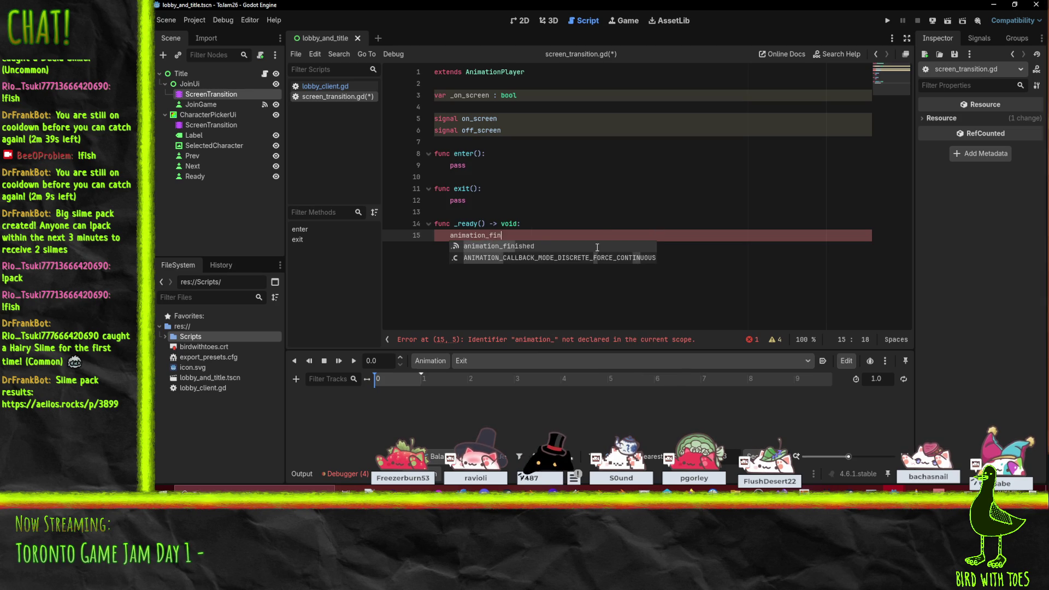
key("Return")
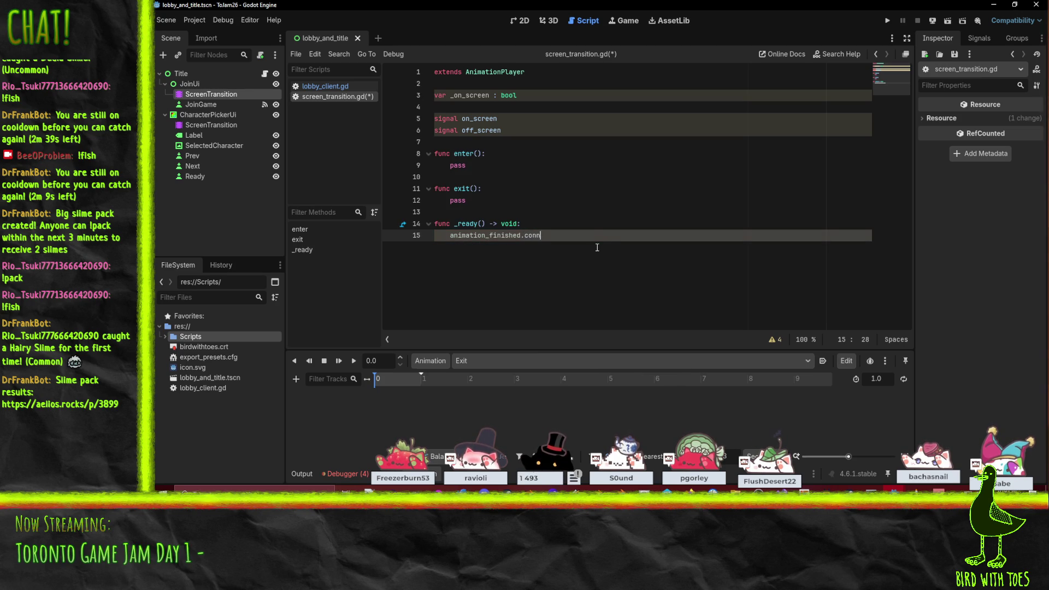
key("Return")
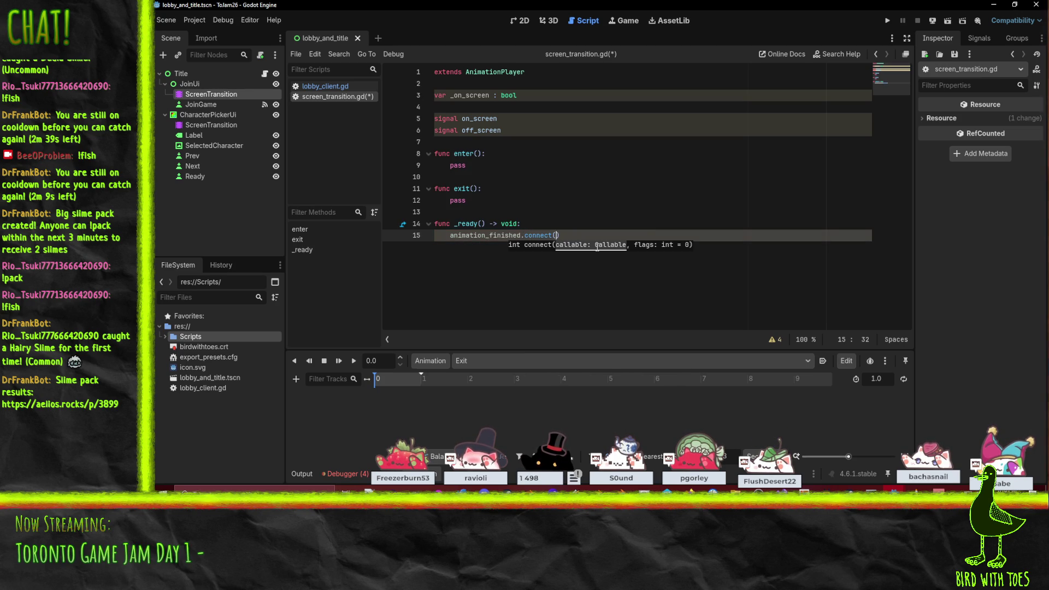
type("_animation_")
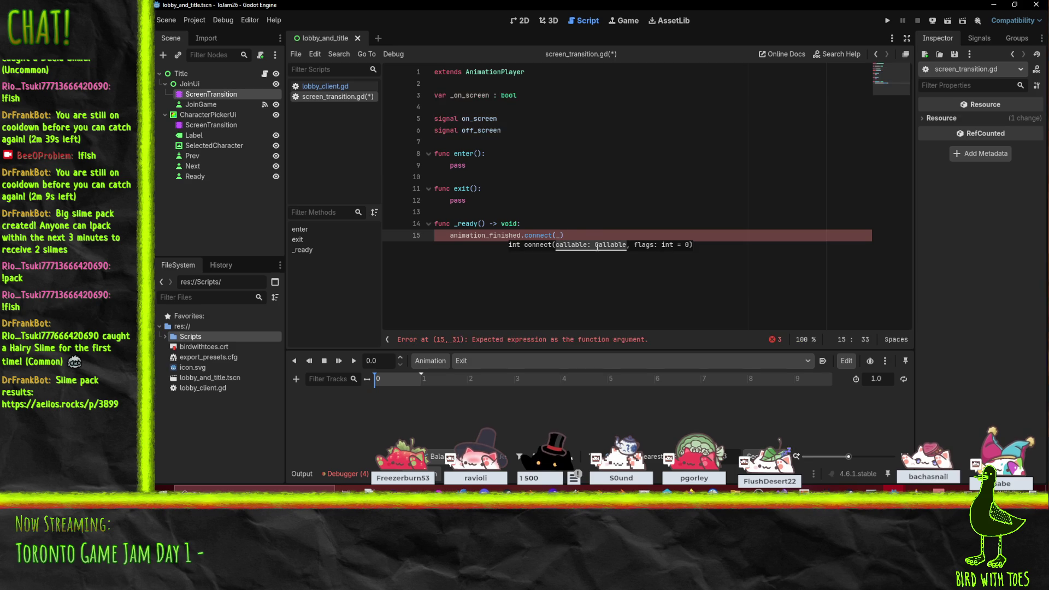
type("finished")
Begin a func _animation_finished() header below _ready()
key("End")
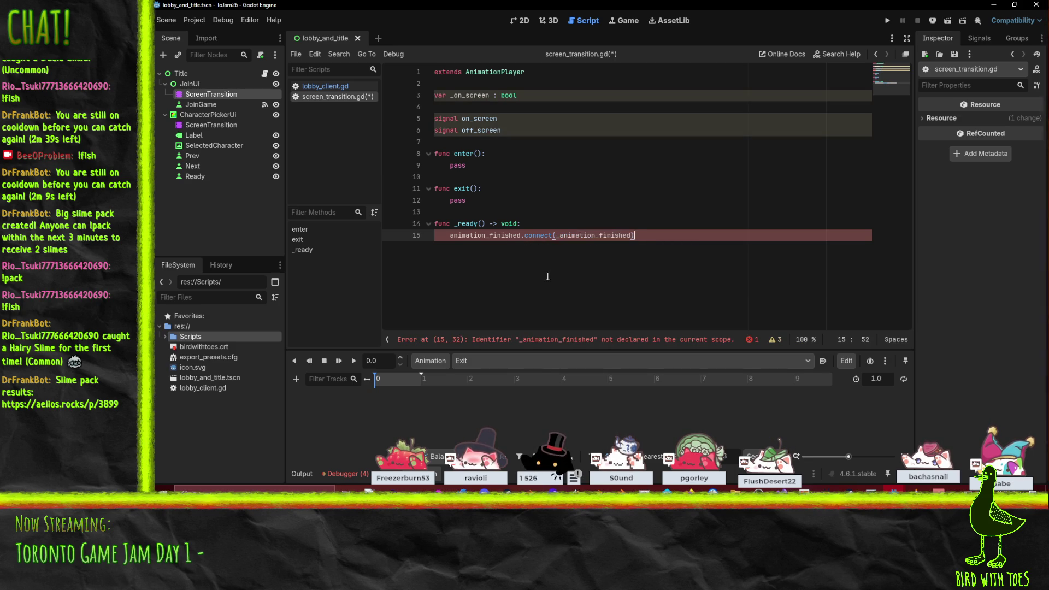
key("End")
key("Return")
key("Return")
type("func _animation_finished()")
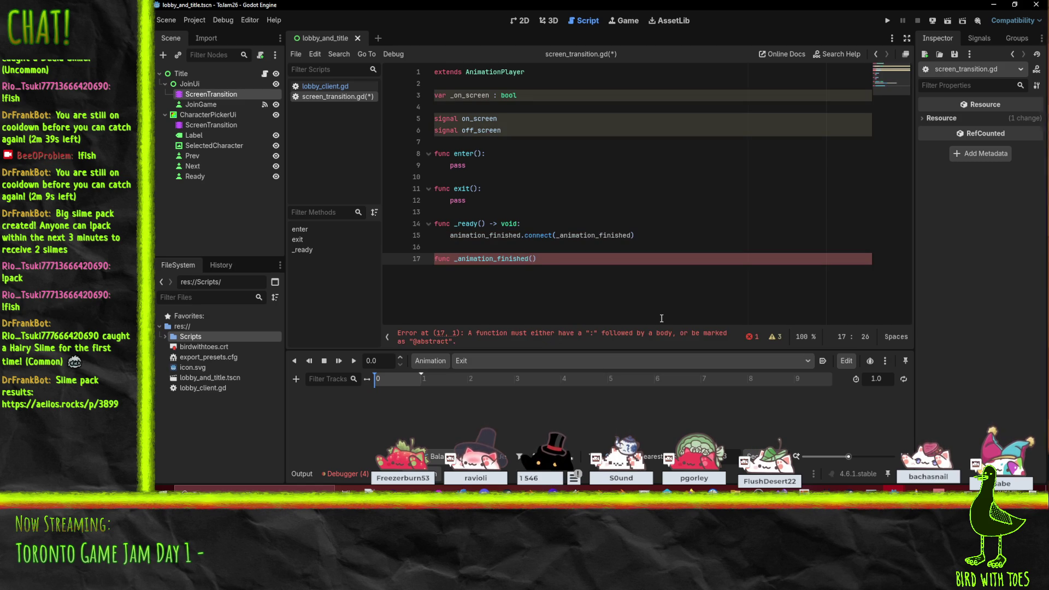
Make _animation_finished emit on_screen when the finished animation is "Enter"
type("):")
key("Return")
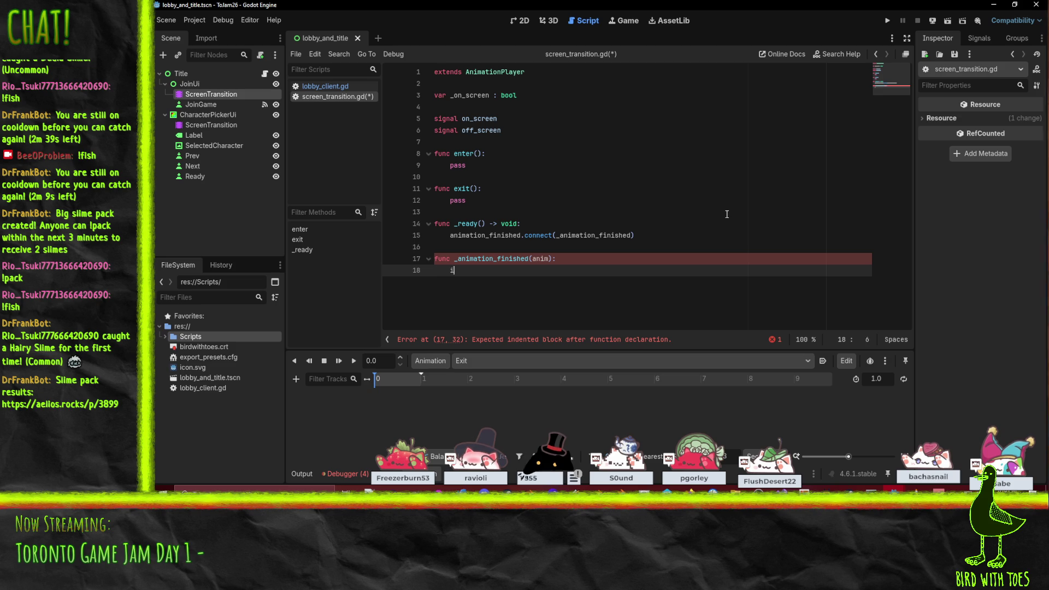
type("== \"Enter\":")
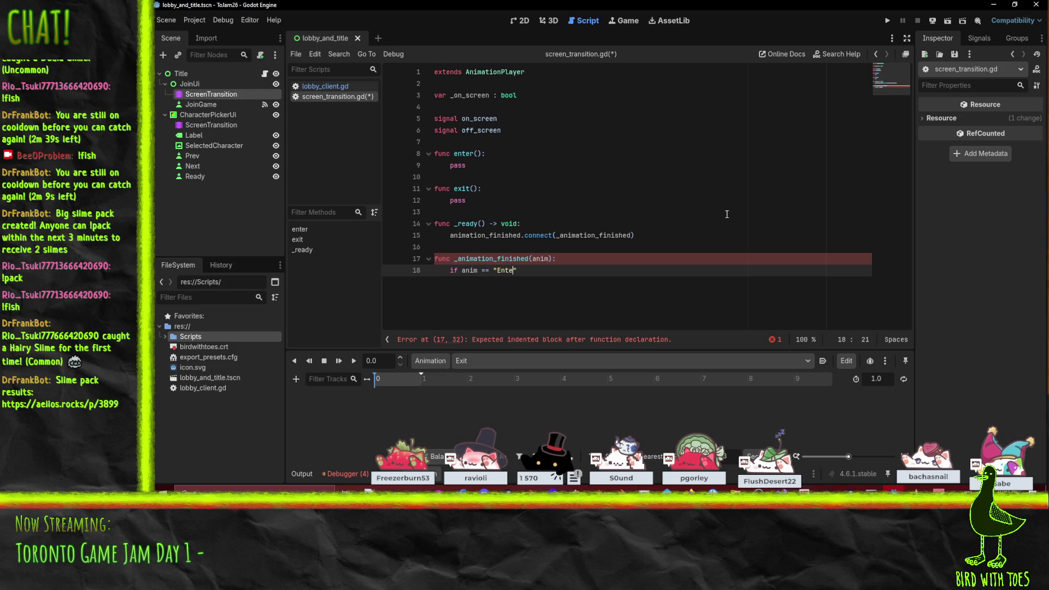
key("Return")
type("on_scre")
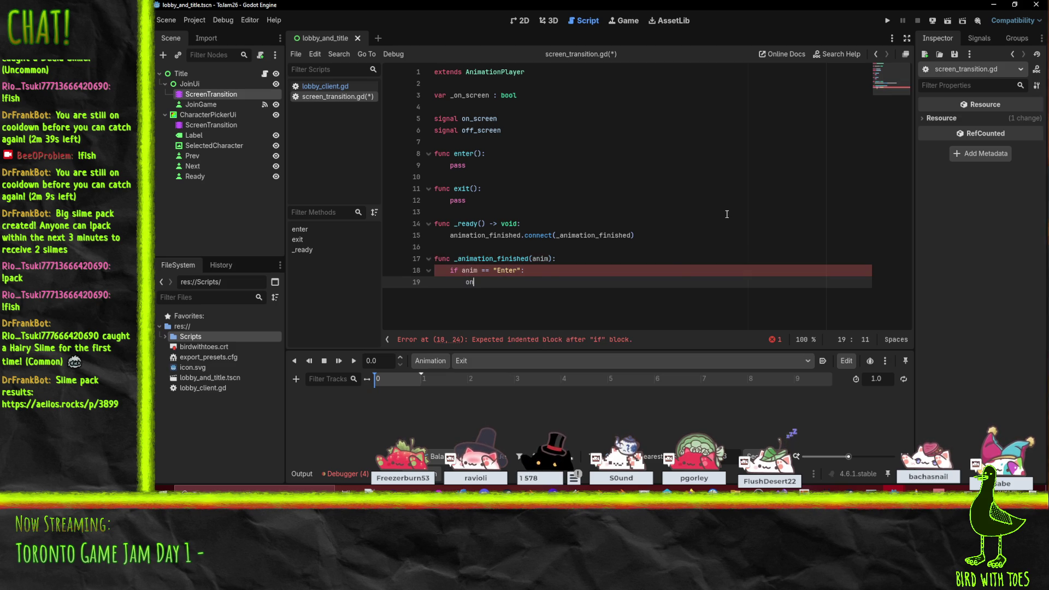
type("en.")
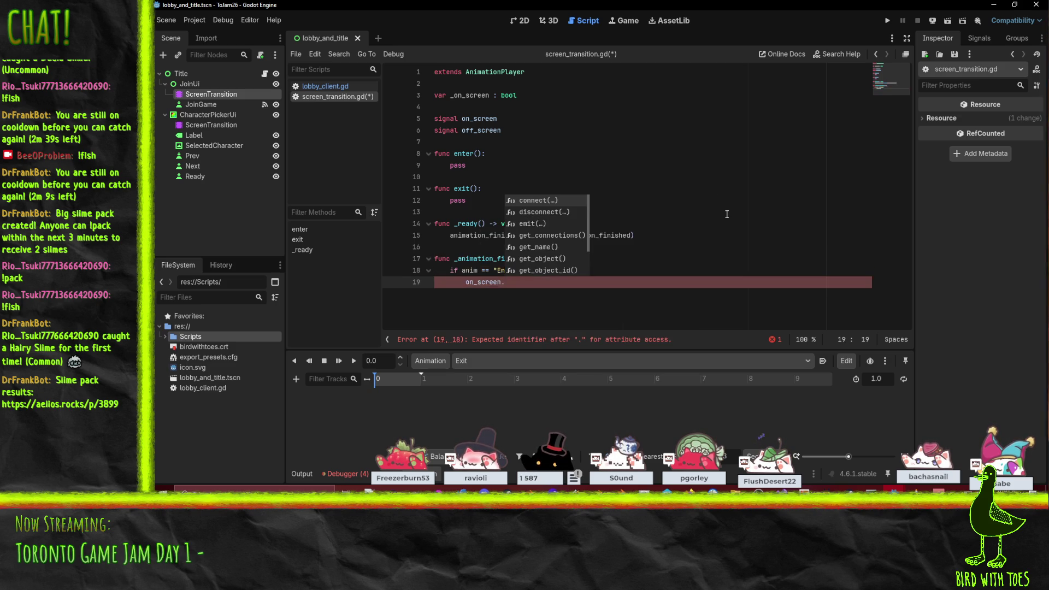
type("e")
key("Return")
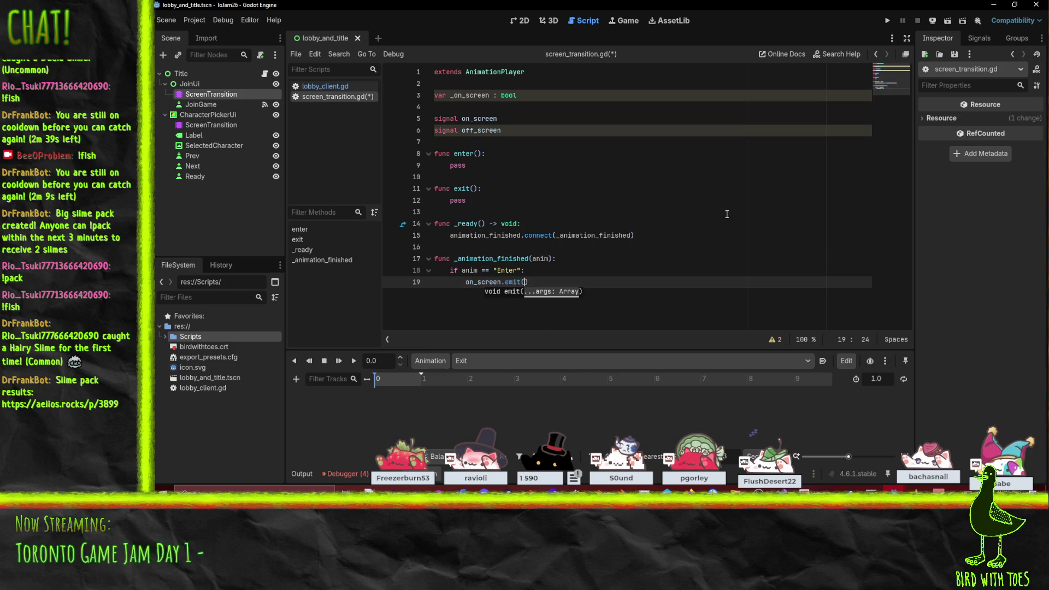
type(")")
key("Return")
Add an elif branch that emits off_screen when the animation is "Exit"
type("elif anim")
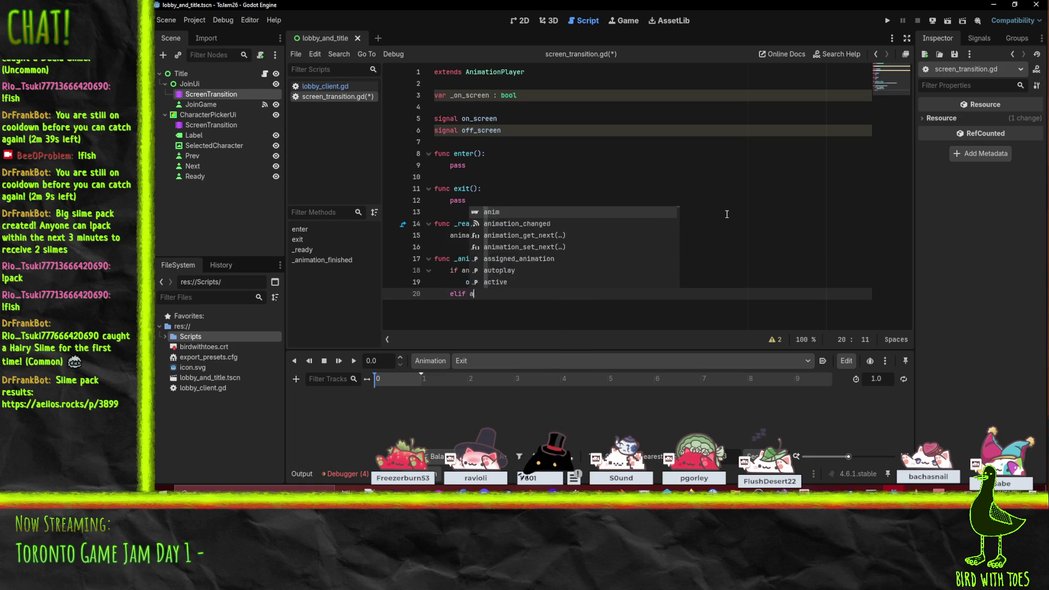
type("\"Exit:")
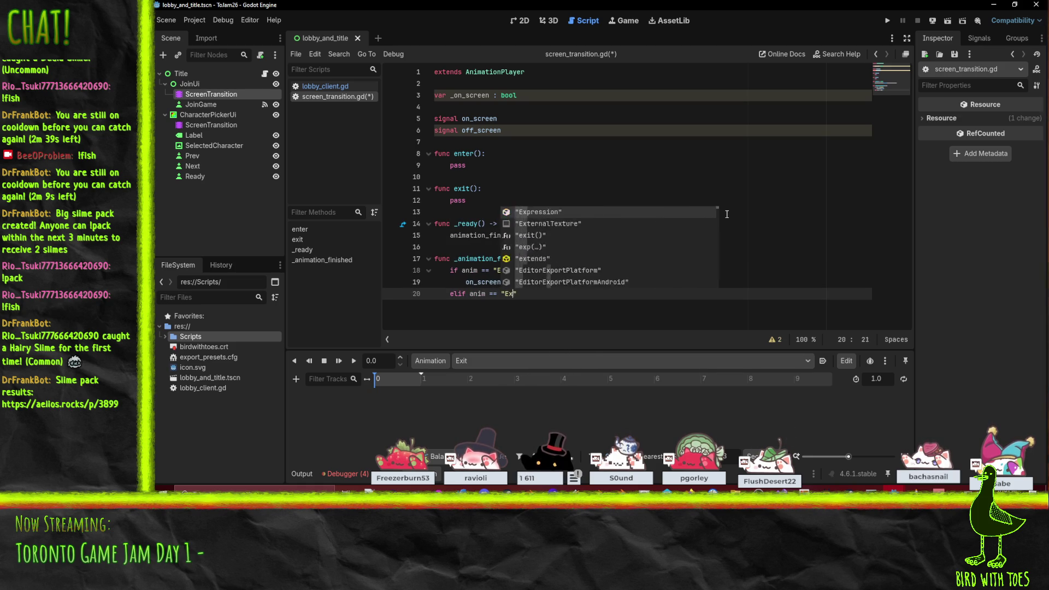
key("Return")
key("BackSpace")
key("BackSpace")
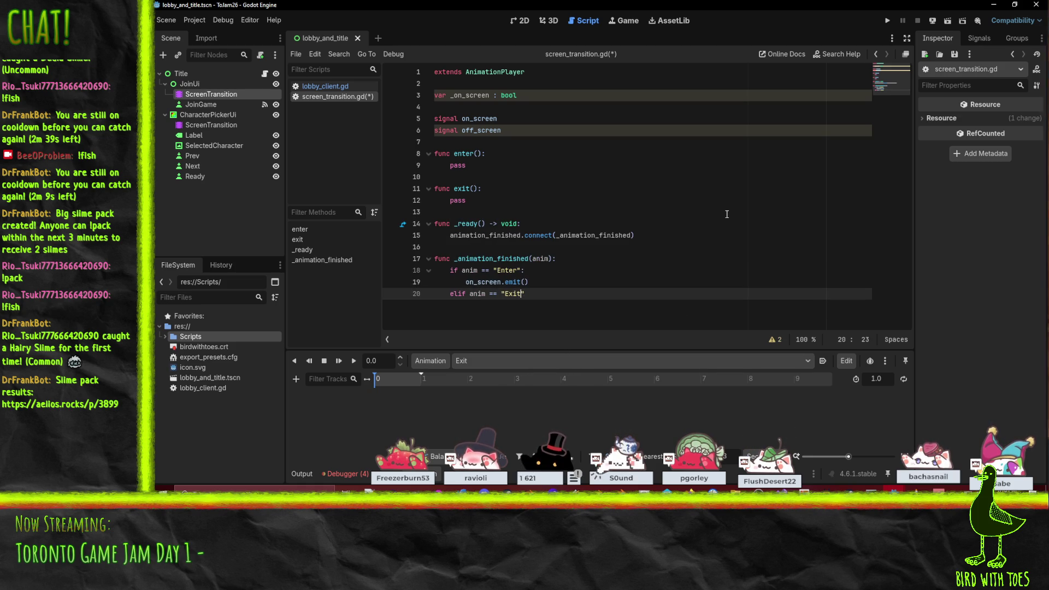
type(":")
key("Return")
type("on_")
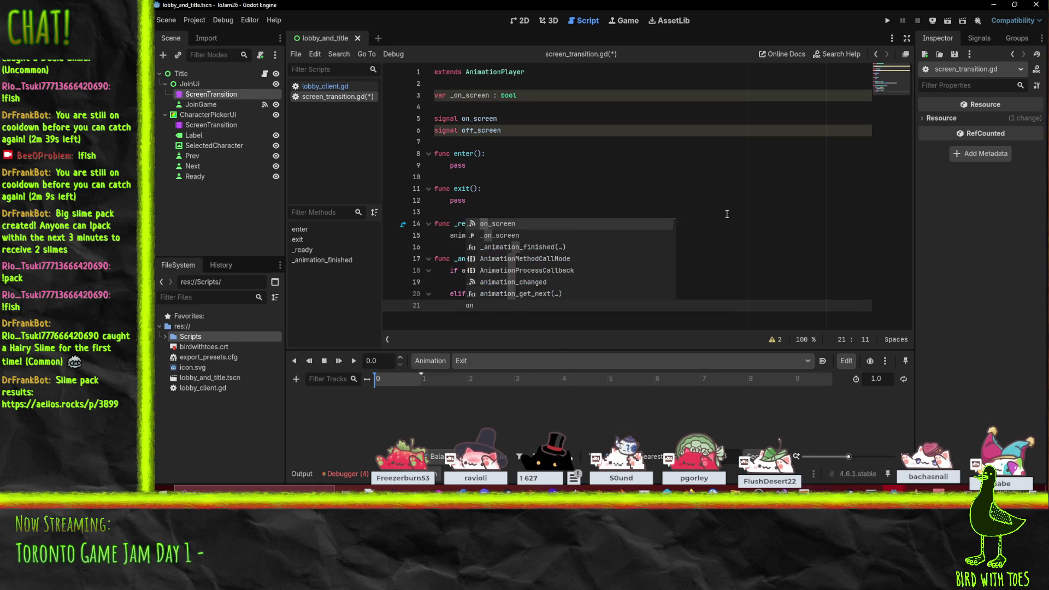
key("BackSpace")
type("f")
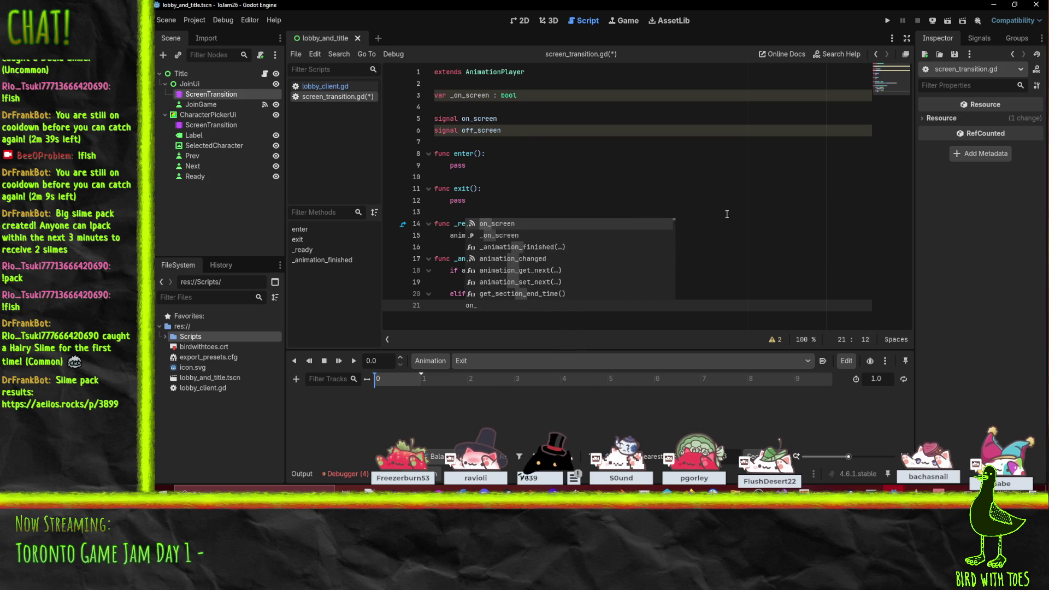
key("BackSpace")
key("BackSpace")
type("ff_")
key("Return")
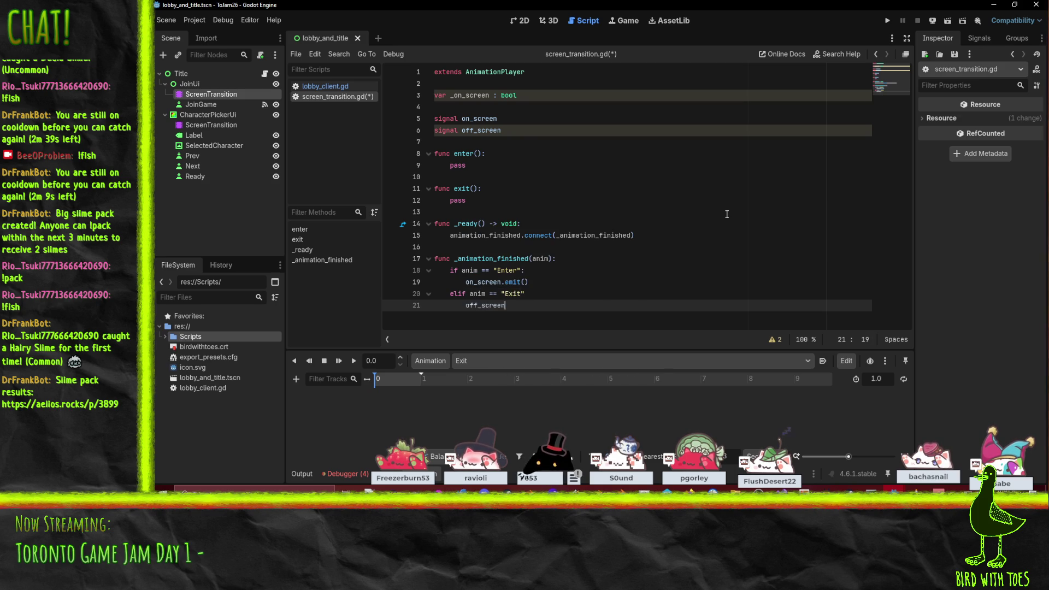
type("t")
key("Return")
Tidy the blank lines in the Enter and Exit branches
key("Up")
key("Up")
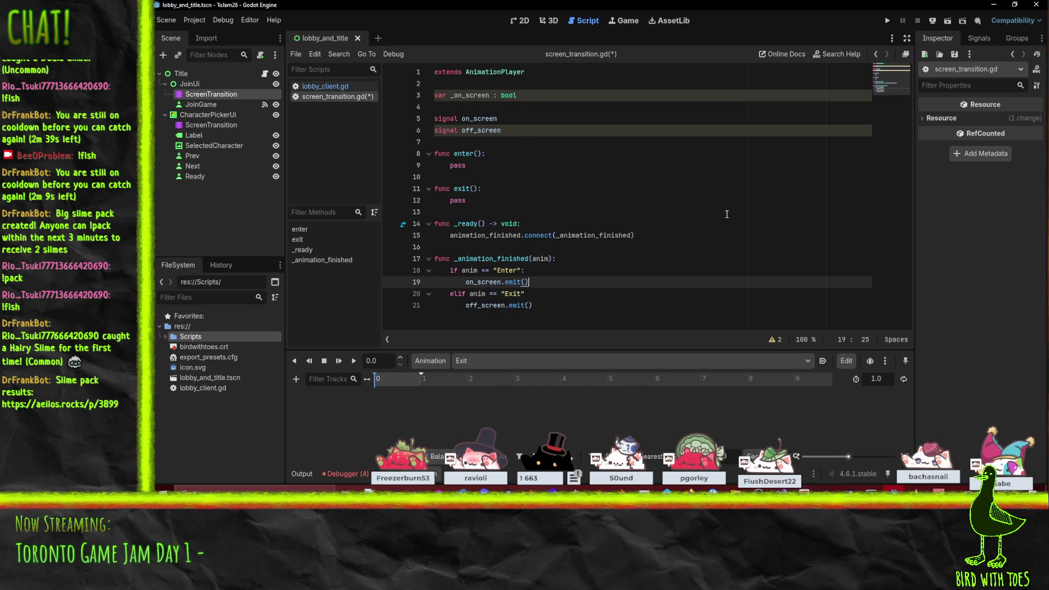
key("Up")
key("Up")
key("Down")
key("Return")
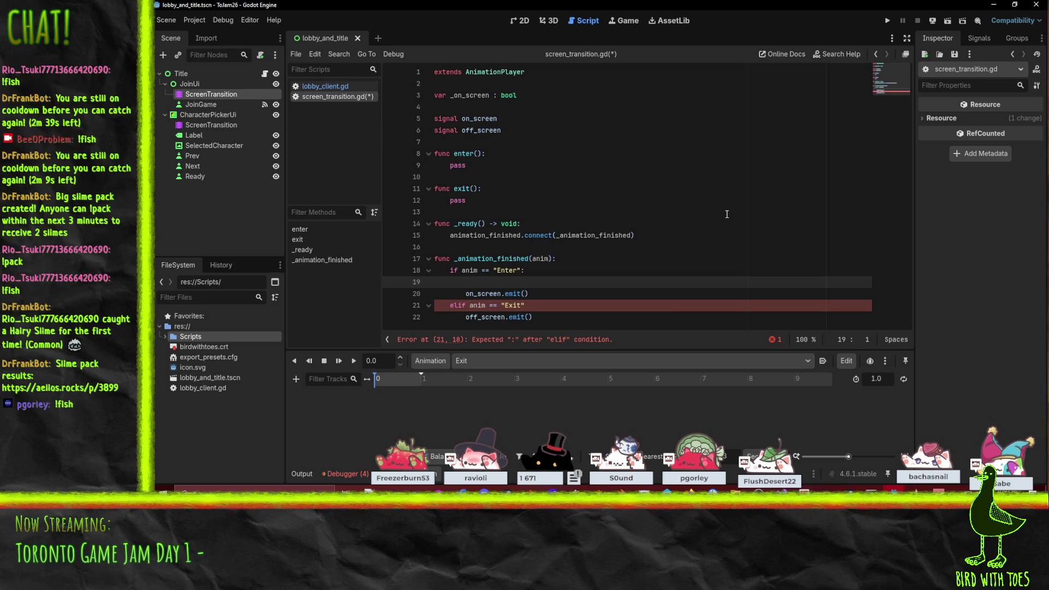
key("BackSpace")
key("BackSpace")
key("BackSpace")
left_click(553, 319)
left_click(528, 296)
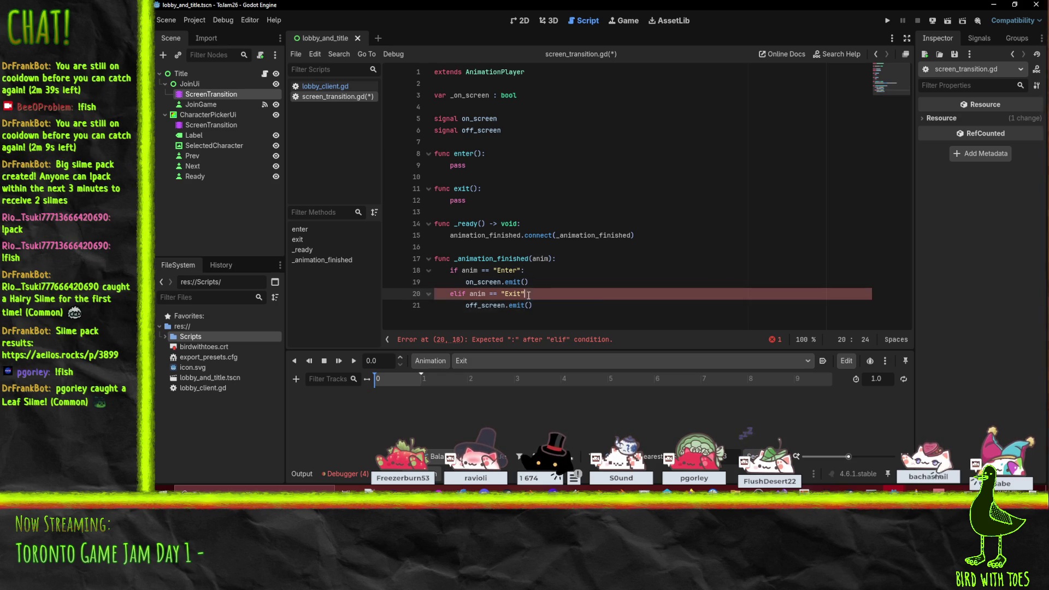
left_click(602, 304)
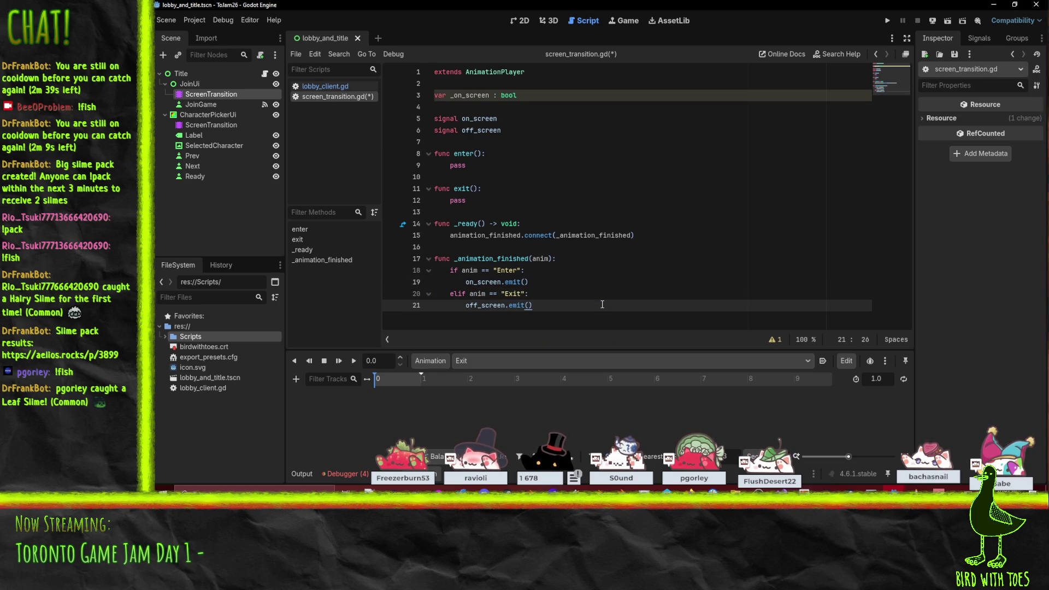
key("Return")
Add play("OnScreen") to the Enter branch and play("OffScreen") to the Exit branch
type("ay")
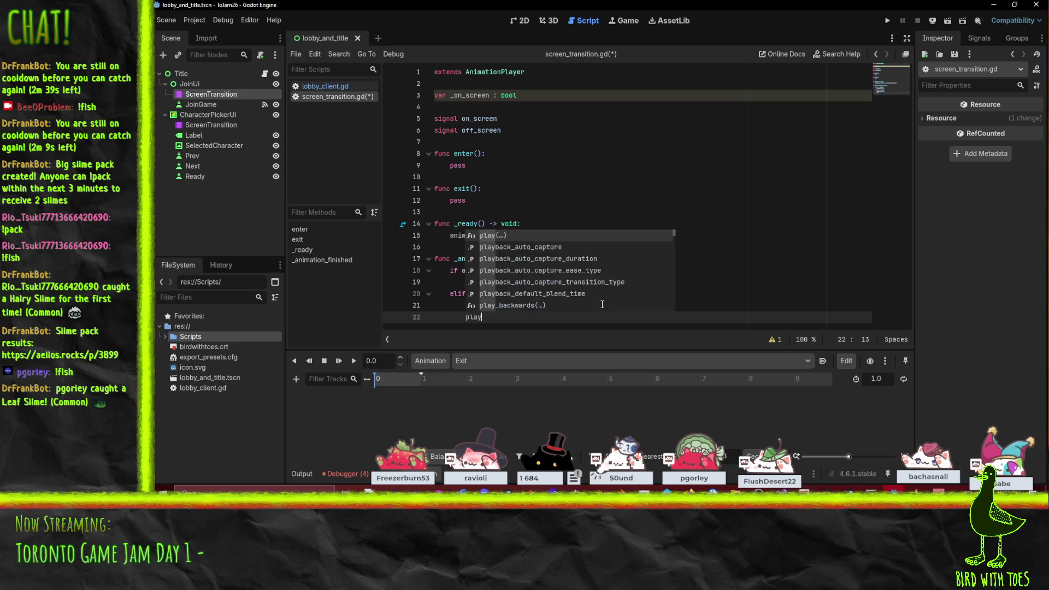
type("(\"OnSc")
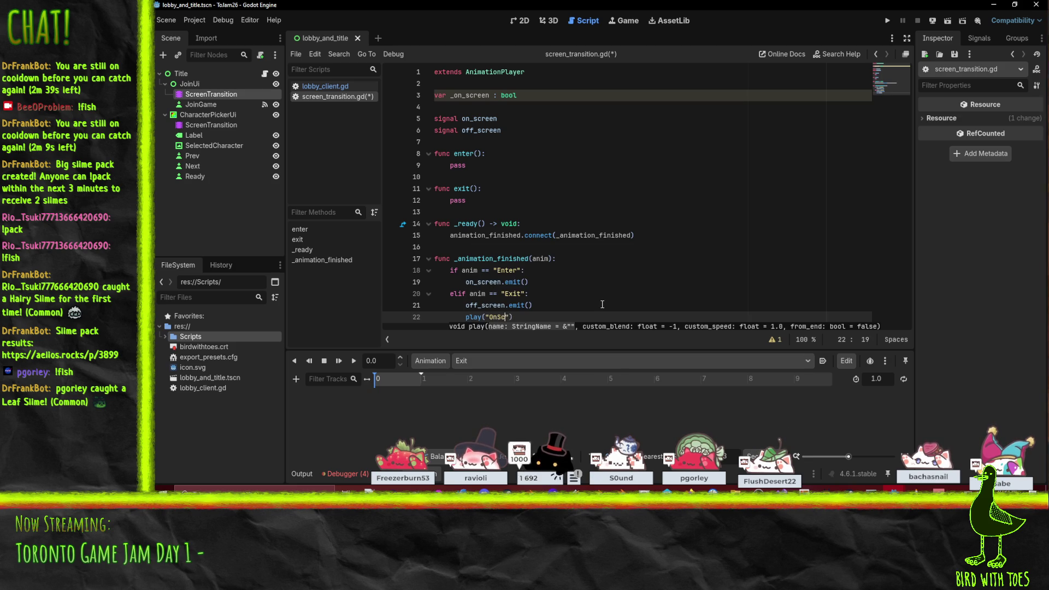
key("ctrl+c")
key("Up")
key("Up")
key("Home")
key("ctrl+v")
key("Down")
key("Down")
key("Down")
key("End")
key("Left")
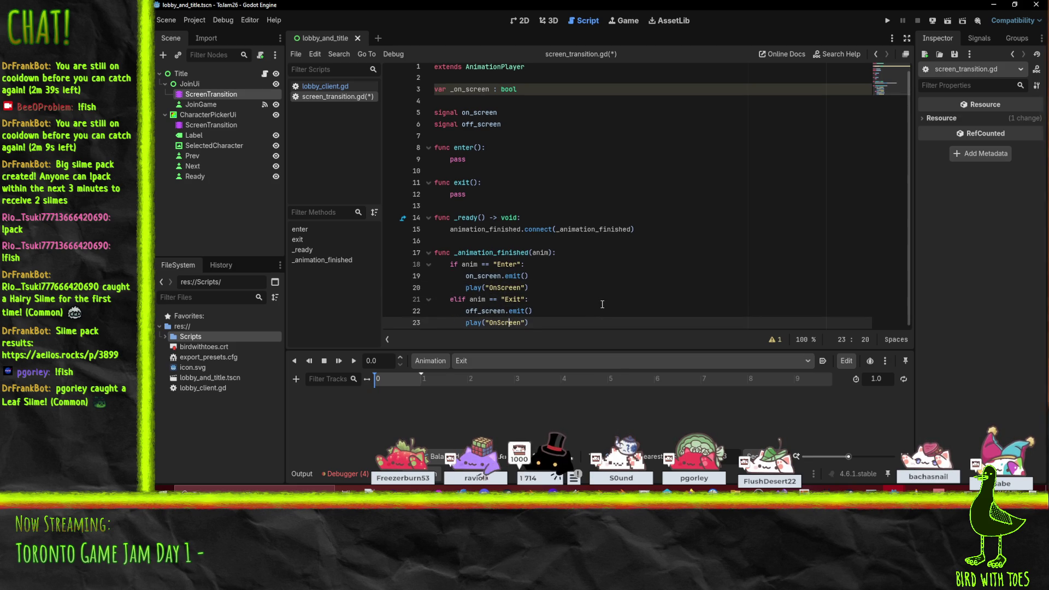
key("BackSpace")
type("ff")
key("Up")
key("Up")
key("Up")
key("End")
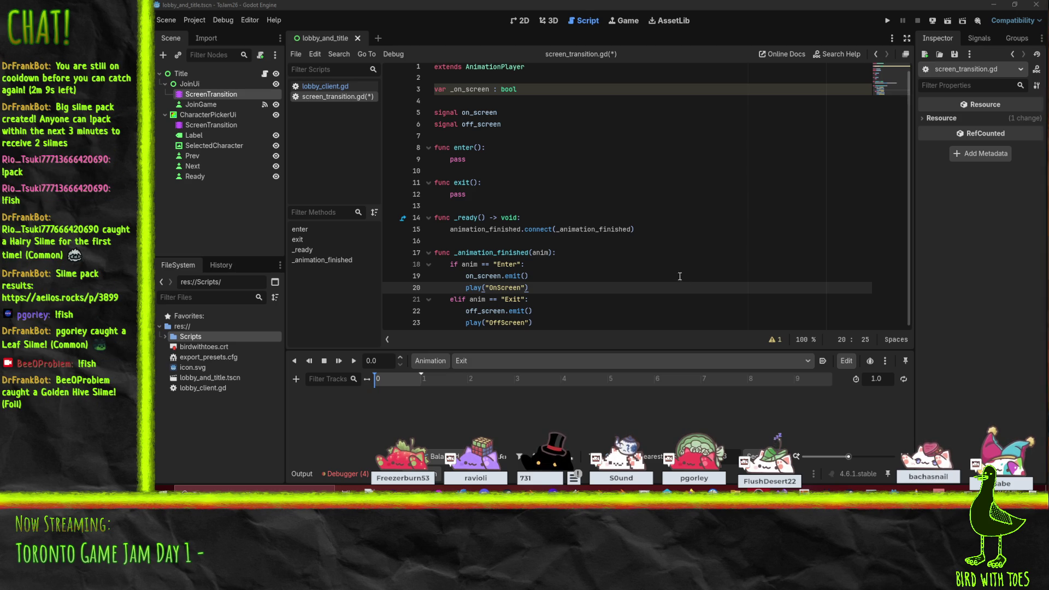
left_click(576, 310)
left_click(545, 205)
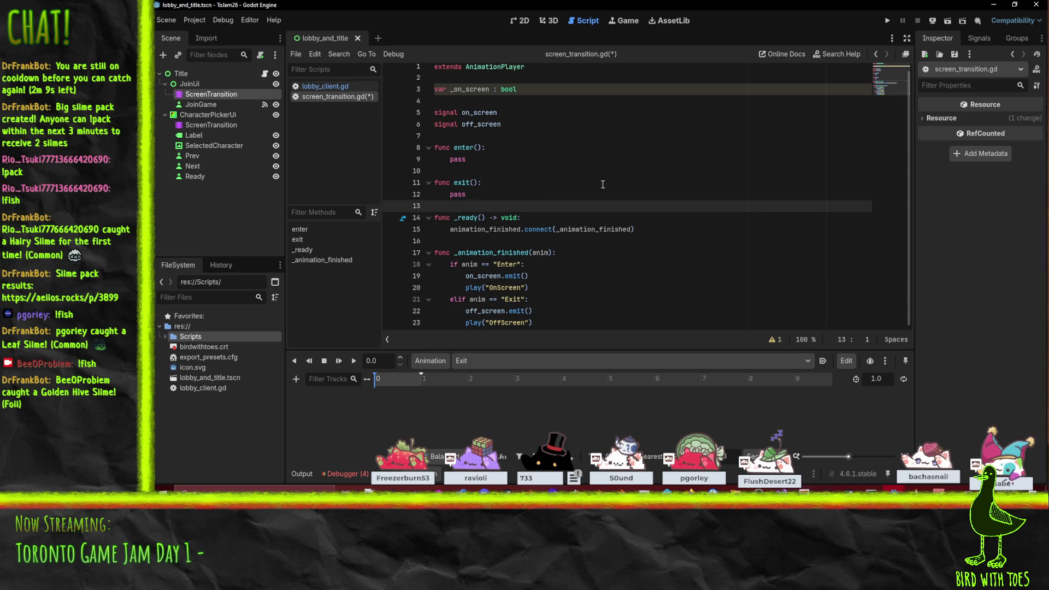
Replace pass in enter() with a guard returning early when current_animation is "Enter"
left_click(487, 159)
key("shift+Home")
type("if curren")
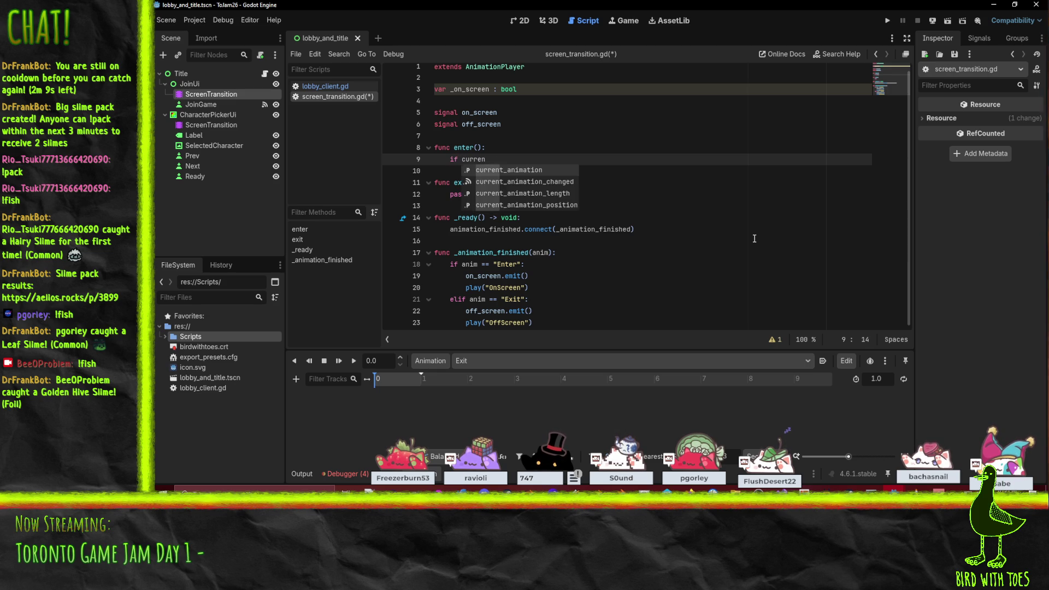
key("Return")
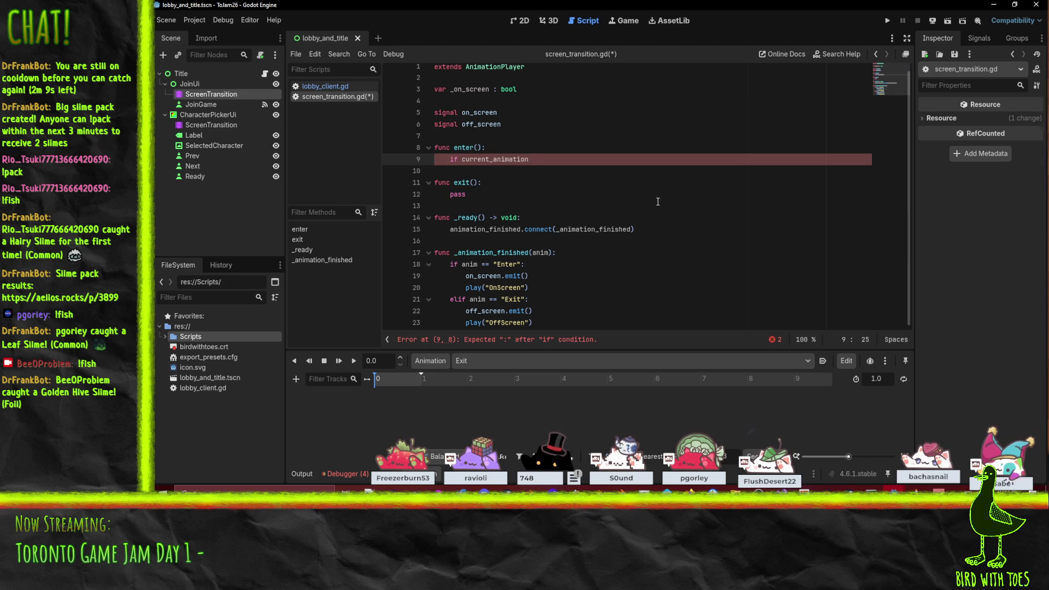
type("== \"Enter")
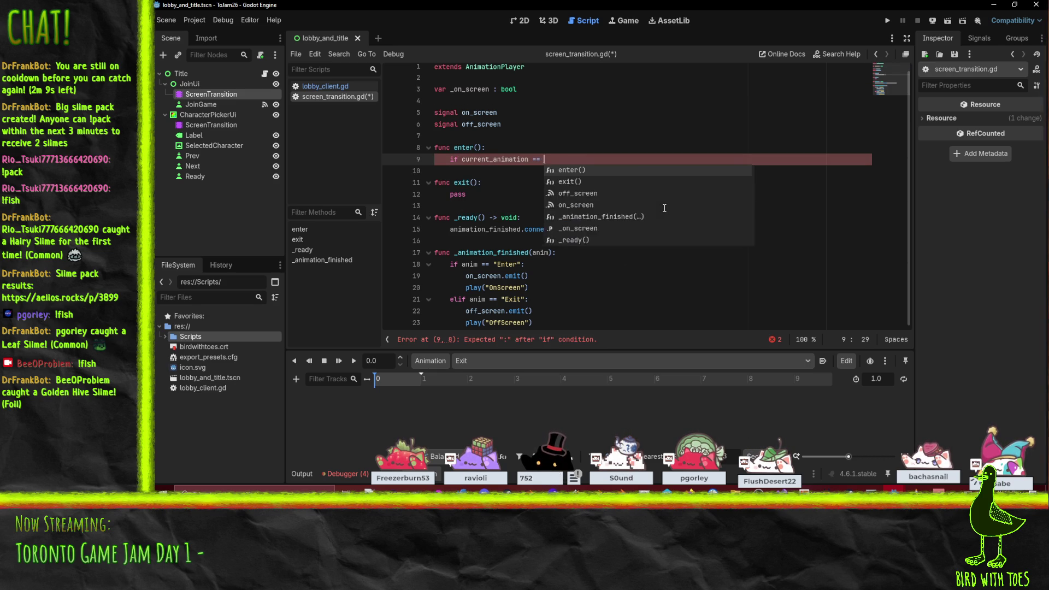
type("\"")
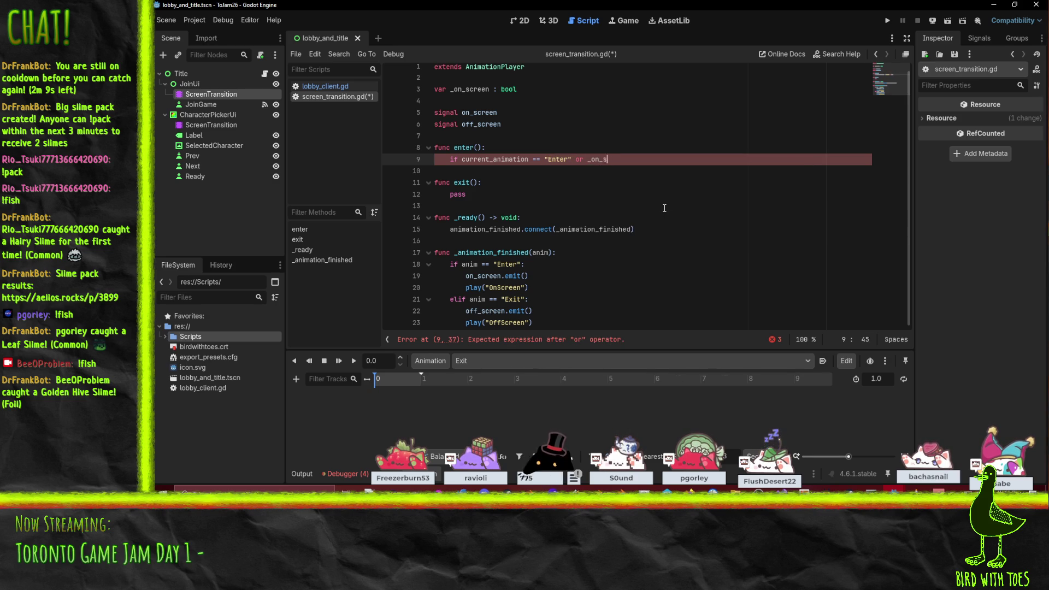
type(":")
key("Return")
type("return")
key("Return")
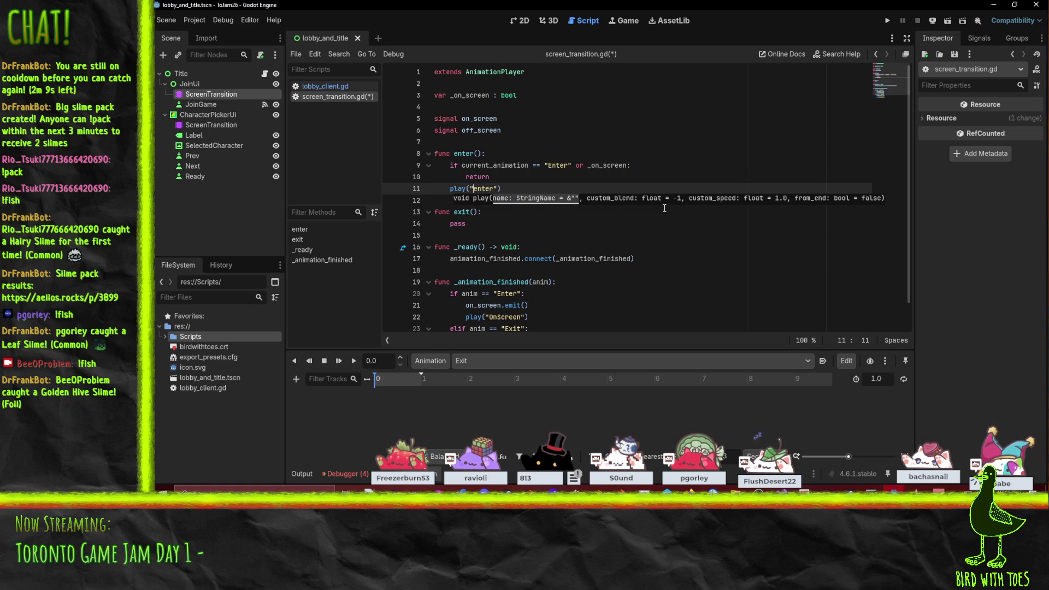
key("Up")
key("End")
scroll(644, 199, "down", 1)
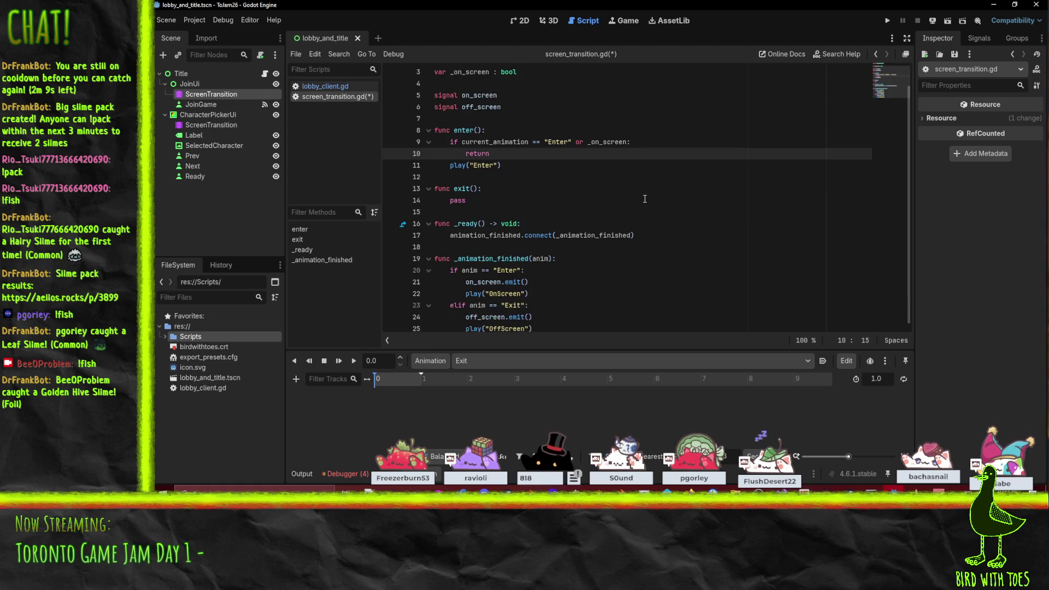
Copy the guard into exit(), checking "Exit" and the negated _on_screen
left_click(447, 142)
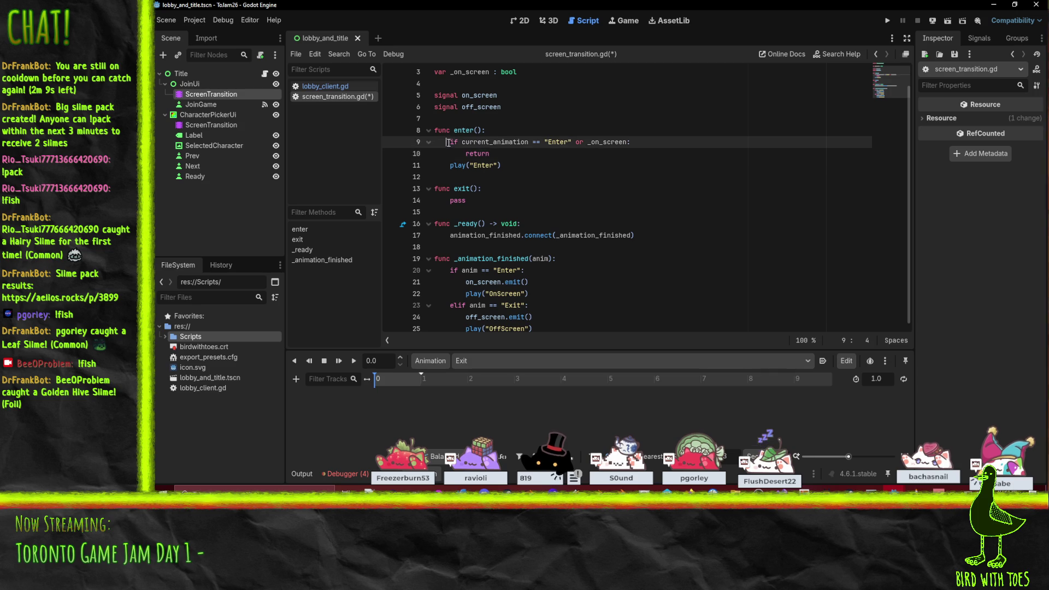
key("shift+Down")
key("shift+Down")
key("ctrl+c")
key("Down")
key("Down")
key("Down")
key("shift+End")
key("ctrl+v")
key("Up")
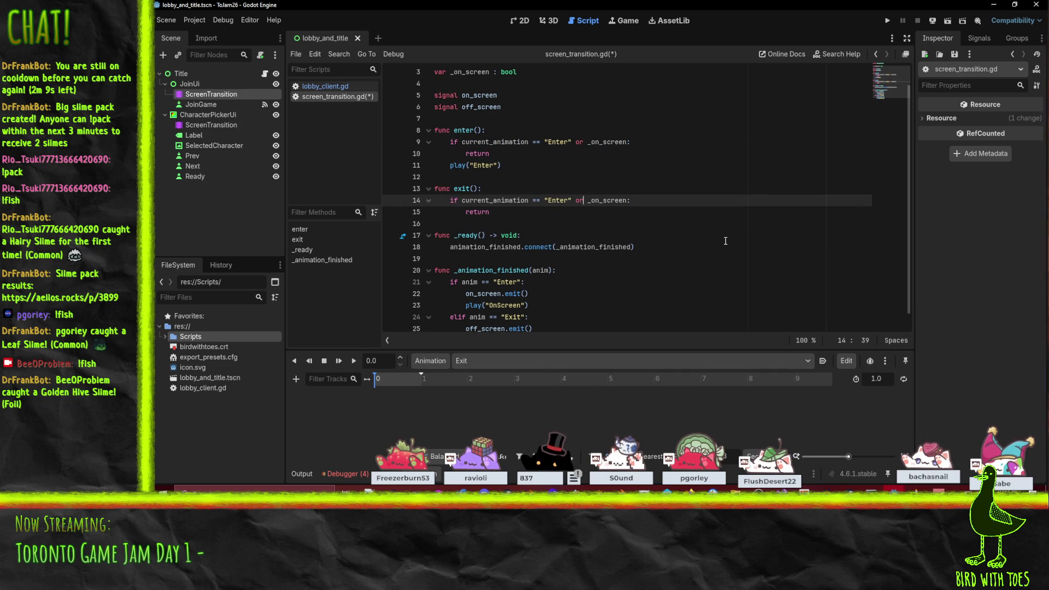
double_click(557, 199)
type("Exit")
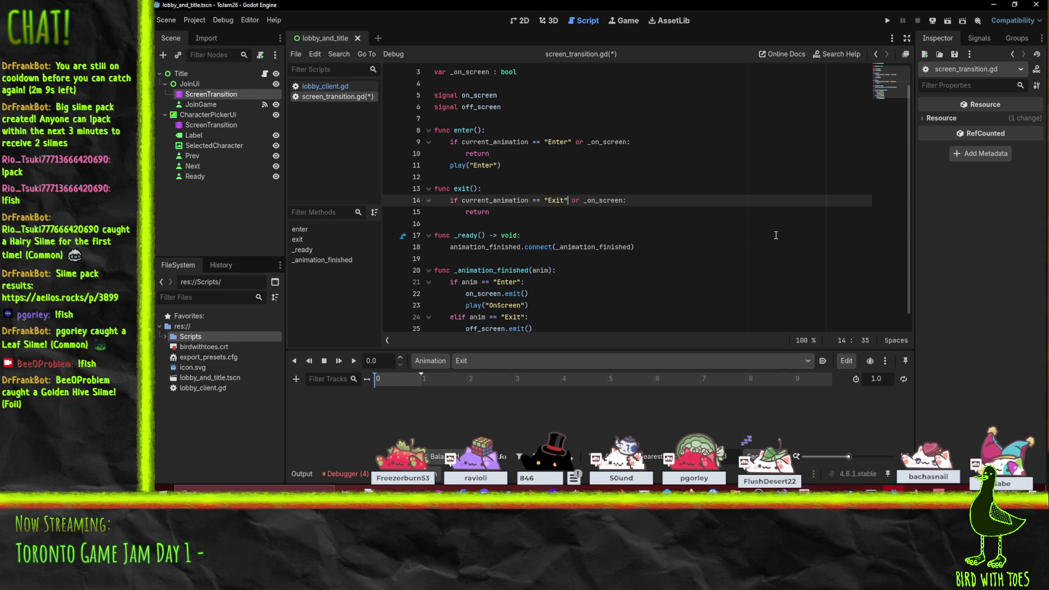
key("ctrl+shift+Left")
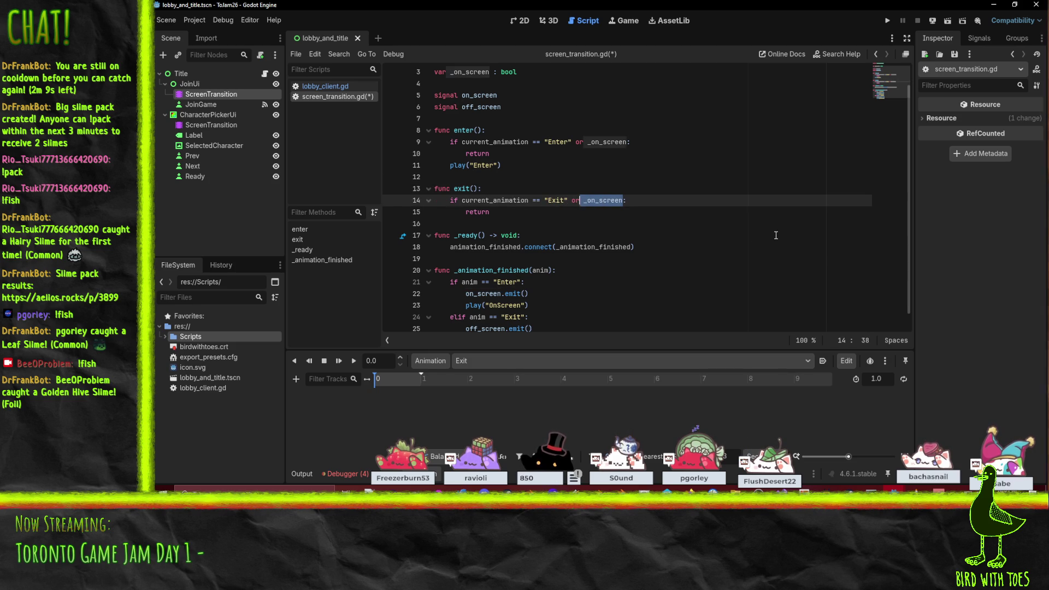
key("Left")
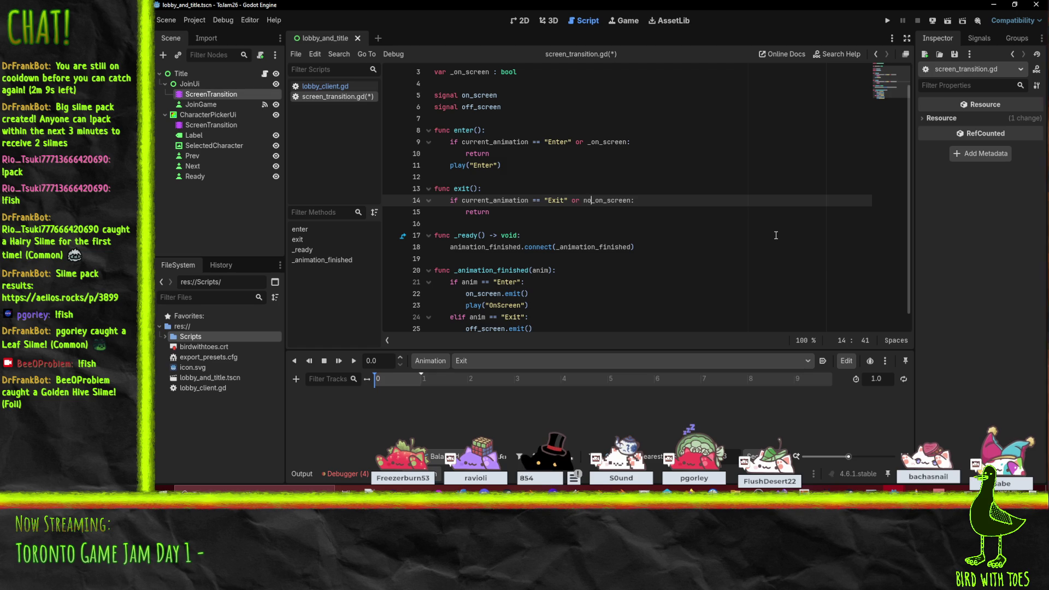
Fix the return indentation in exit() and add play("Exit") after it
left_click(529, 211)
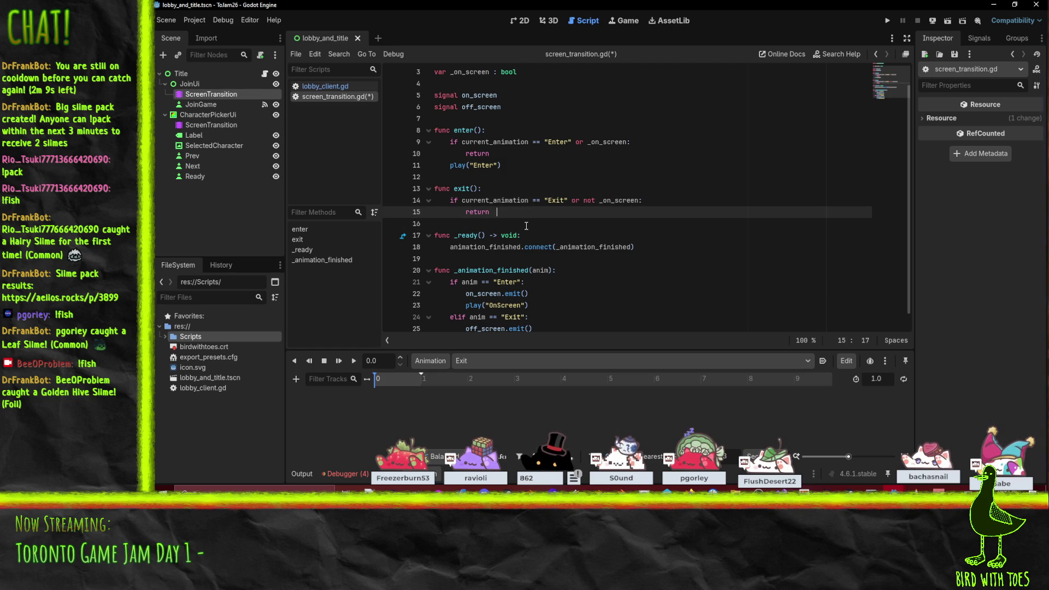
key("Home")
key("Tab")
key("Return")
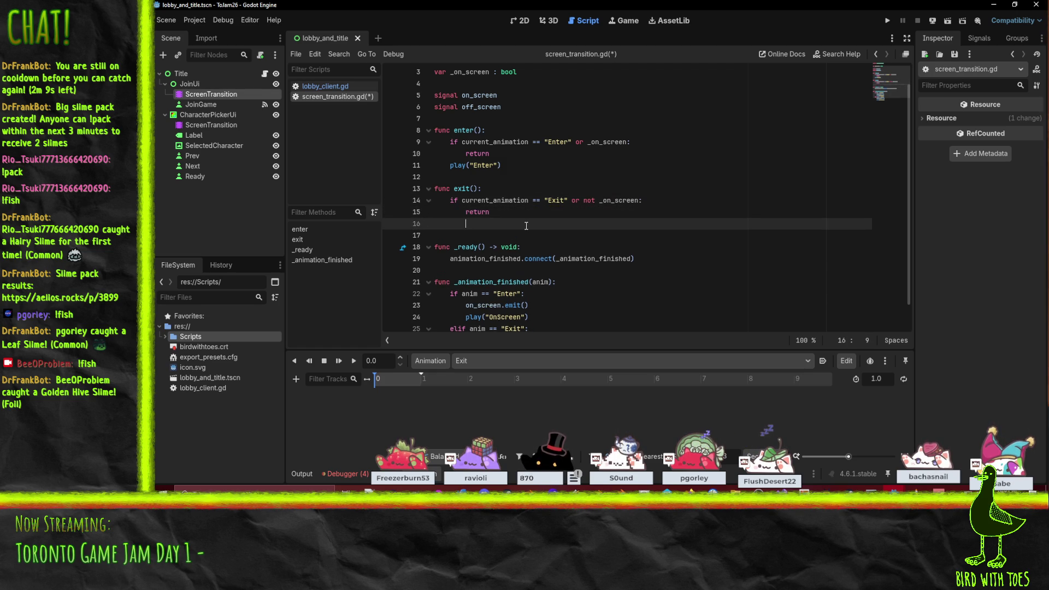
type("lay(\"Exi")
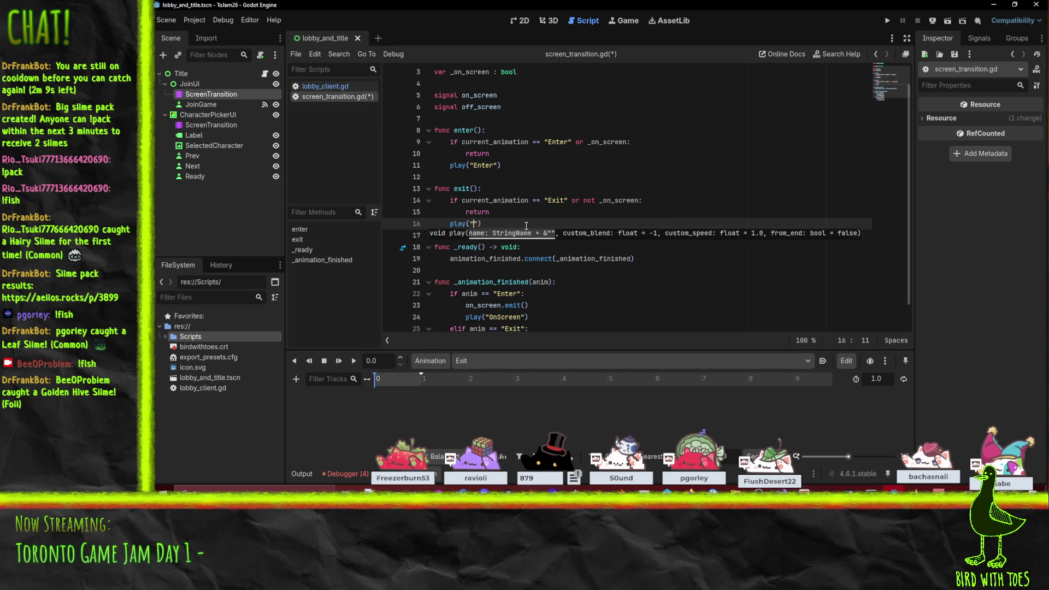
type("t")
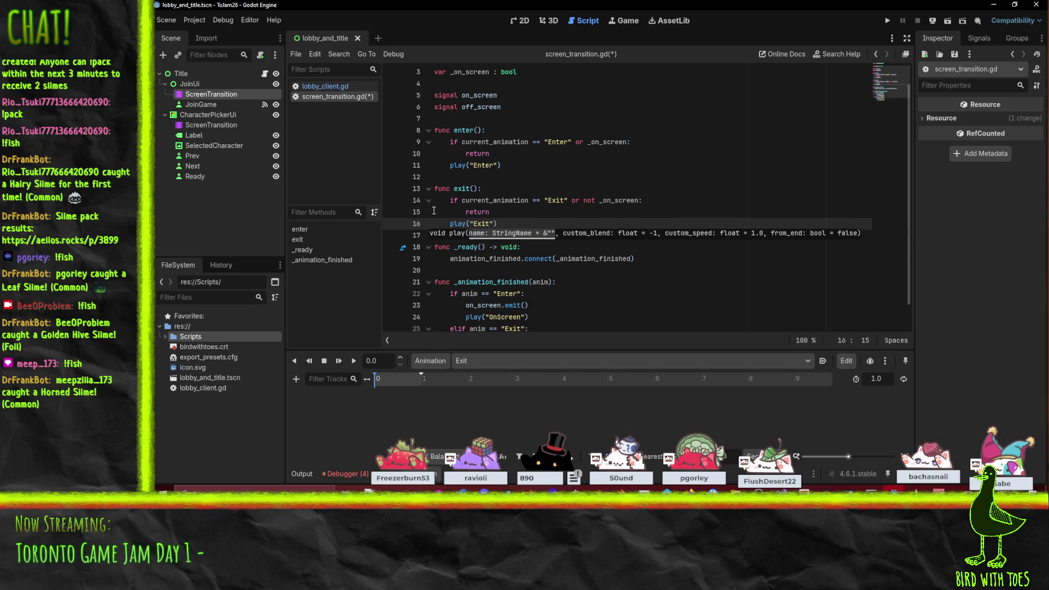
scroll(441, 148, "down", 1)
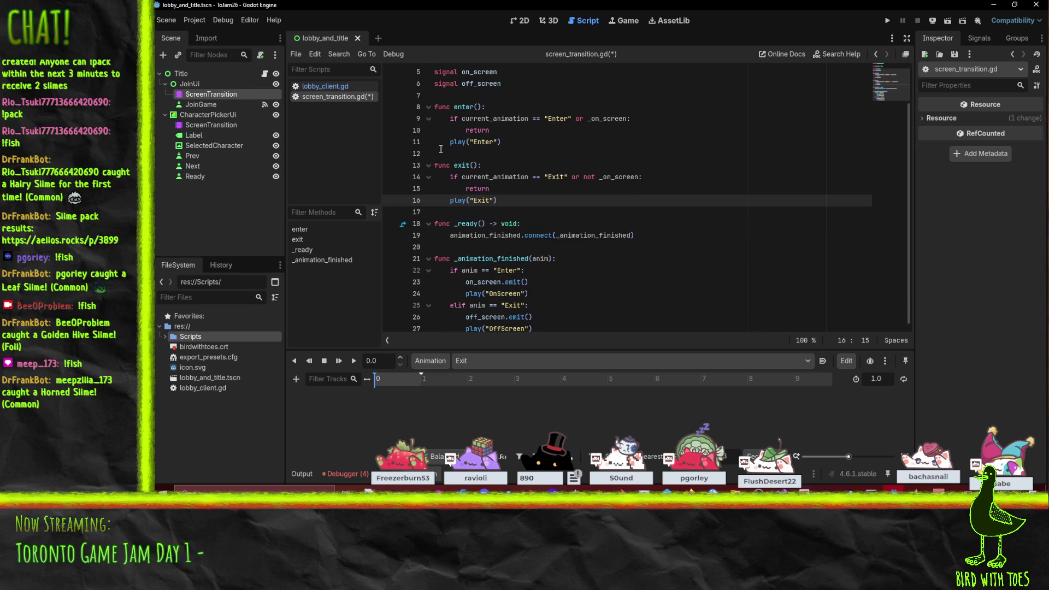
Set _on_screen = true in the Enter branch of _animation_finished
left_click(549, 322)
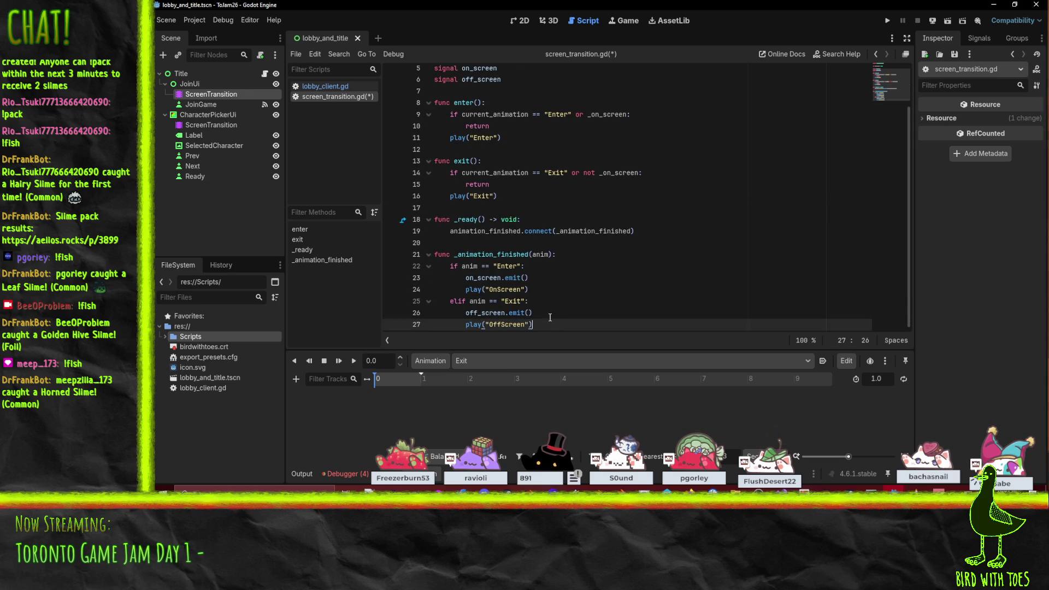
left_click(558, 288)
key("Return")
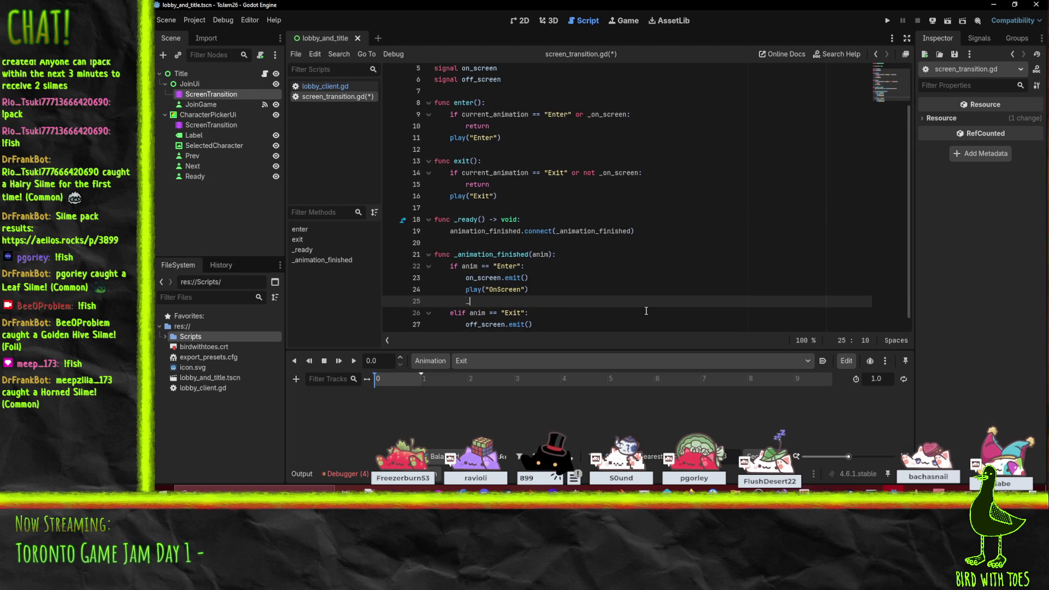
type("_on_screen = t")
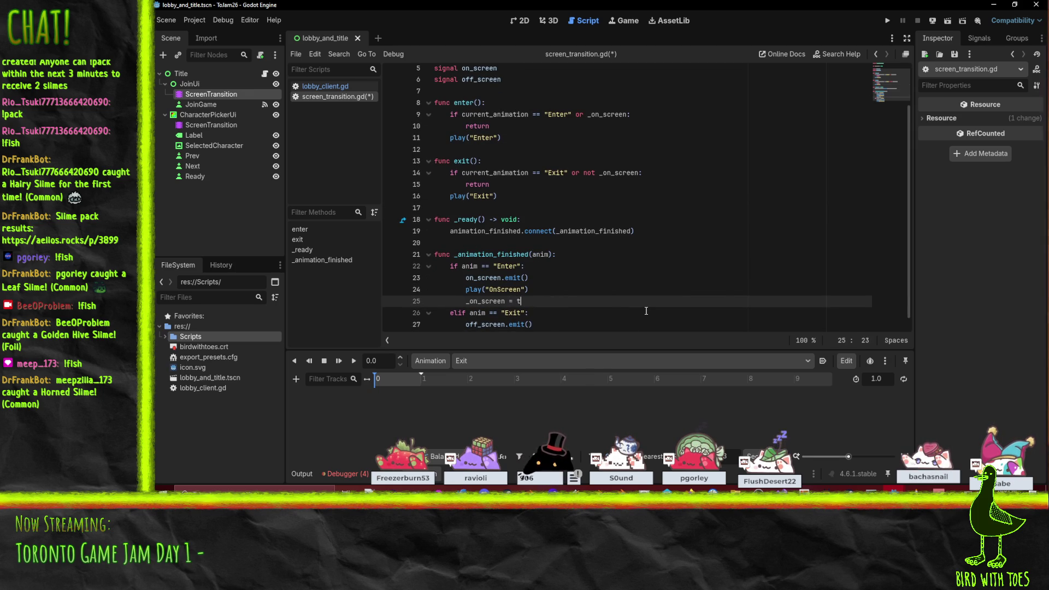
type("rue")
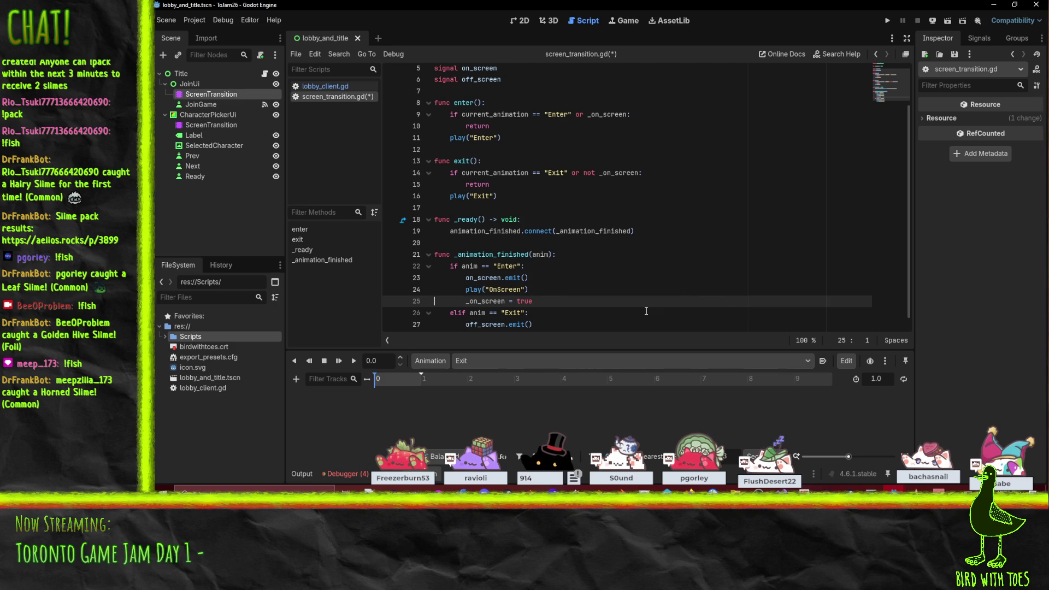
key("Down")
key("Down")
key("Down")
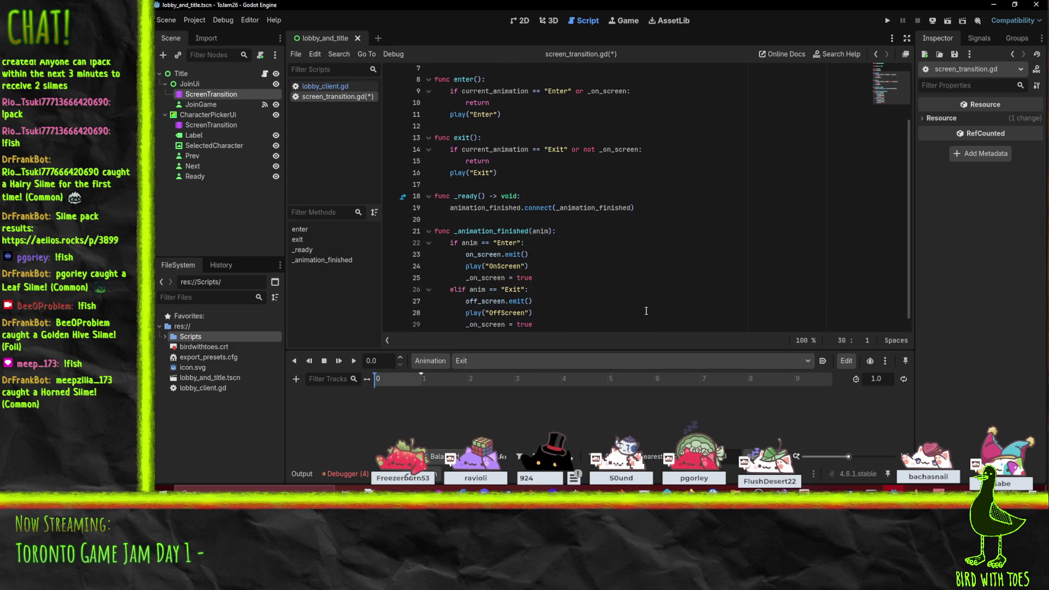
key("BackSpace")
Reorder the Exit branch lines so _on_screen becomes false, and save screen_transition.gd
key("ctrl+z")
key("ctrl+z")
key("ctrl+z")
key("ctrl+y")
key("ctrl+y")
key("ctrl+y")
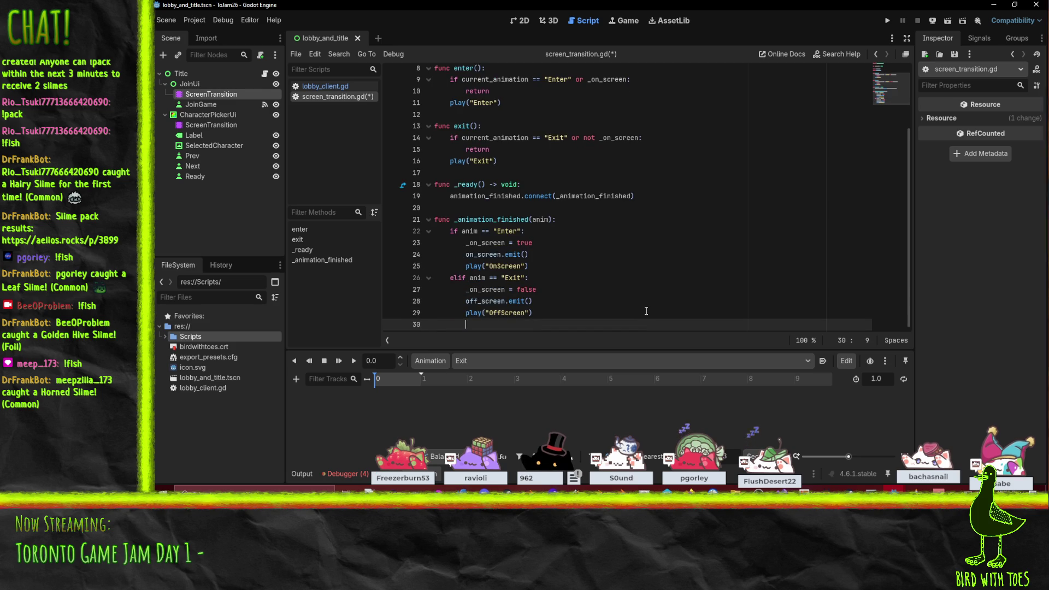
key("Up")
key("Home")
key("ctrl+y")
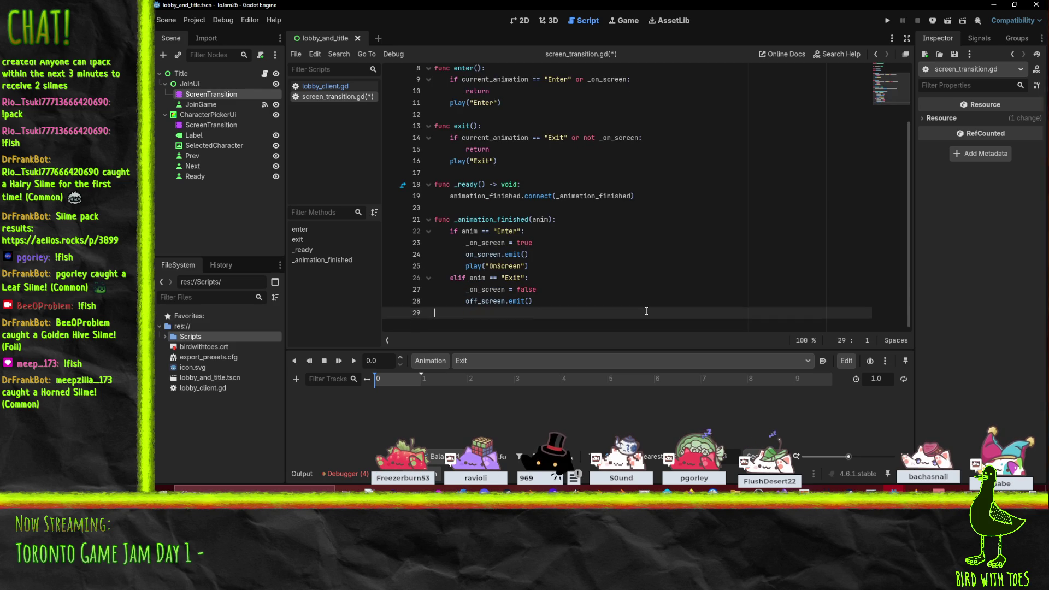
key("Up")
key("Up")
key("Up")
key("Home")
key("ctrl+y")
key("Up")
type("v")
key("BackSpace")
key("ctrl+v")
key("Down")
key("Down")
key("Down")
key("alt+Up")
key("ctrl+s")
key("Down")
key("Down")
key("Down")
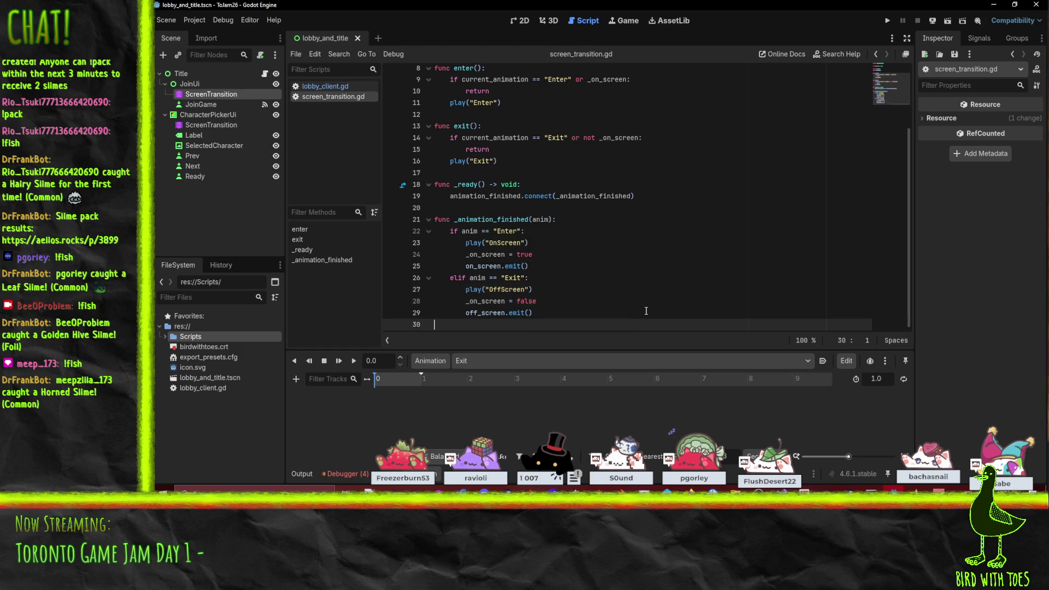
Review the finished screen_transition.gd code, checking lines 11 through 29
scroll(646, 310, "up", 3)
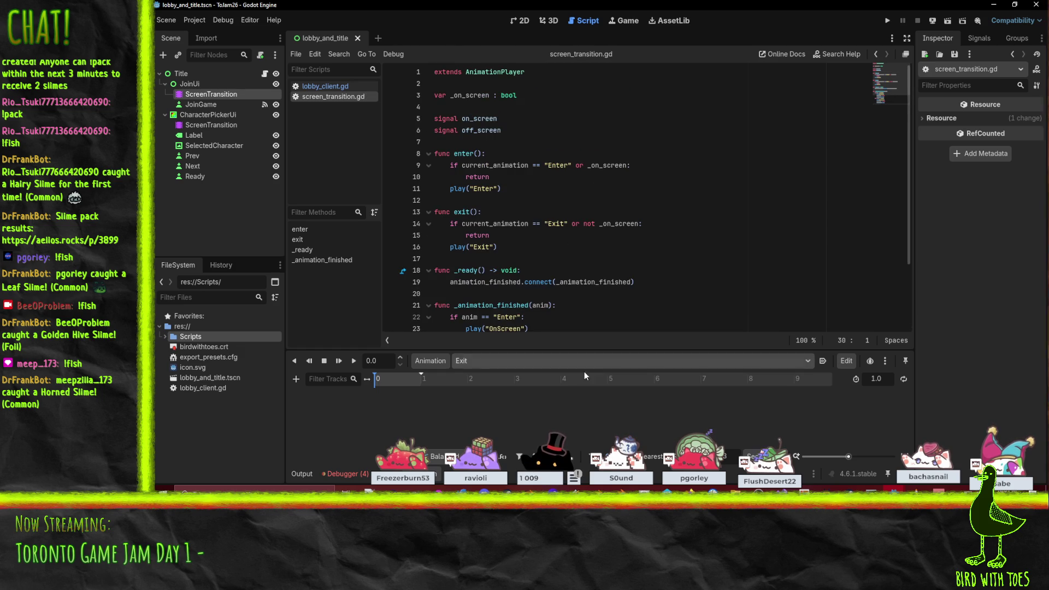
scroll(581, 254, "down", 3)
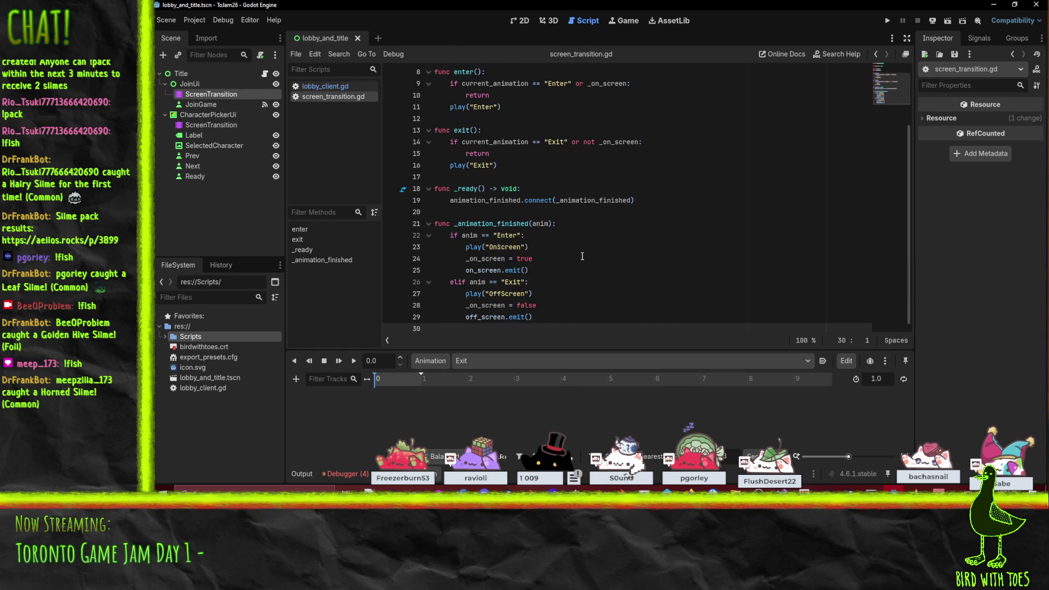
scroll(715, 292, "up", 3)
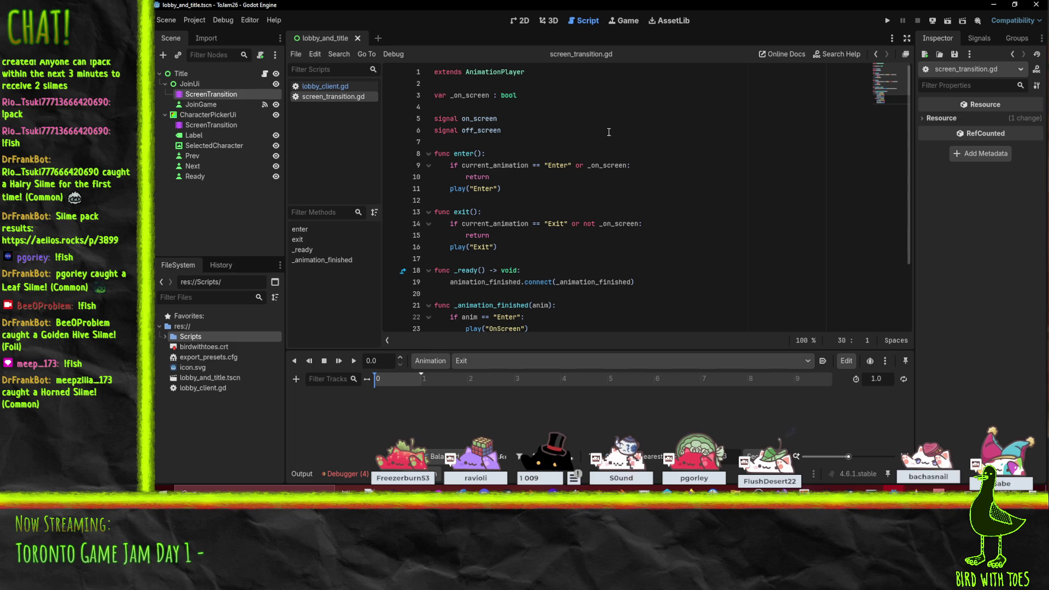
scroll(601, 229, "down", 3)
left_click(546, 269)
scroll(546, 269, "up", 2)
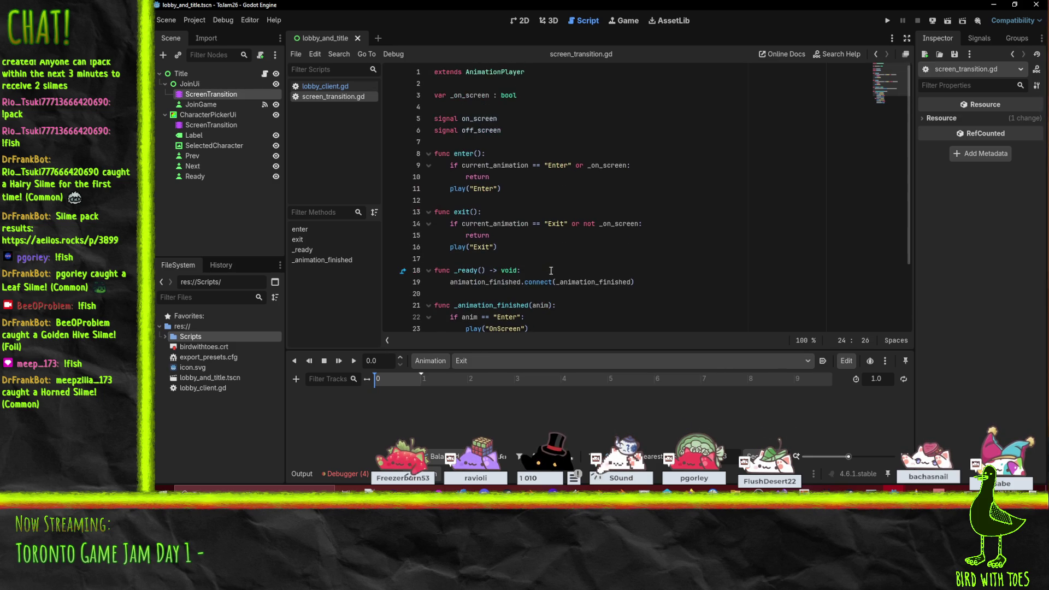
left_click(540, 188)
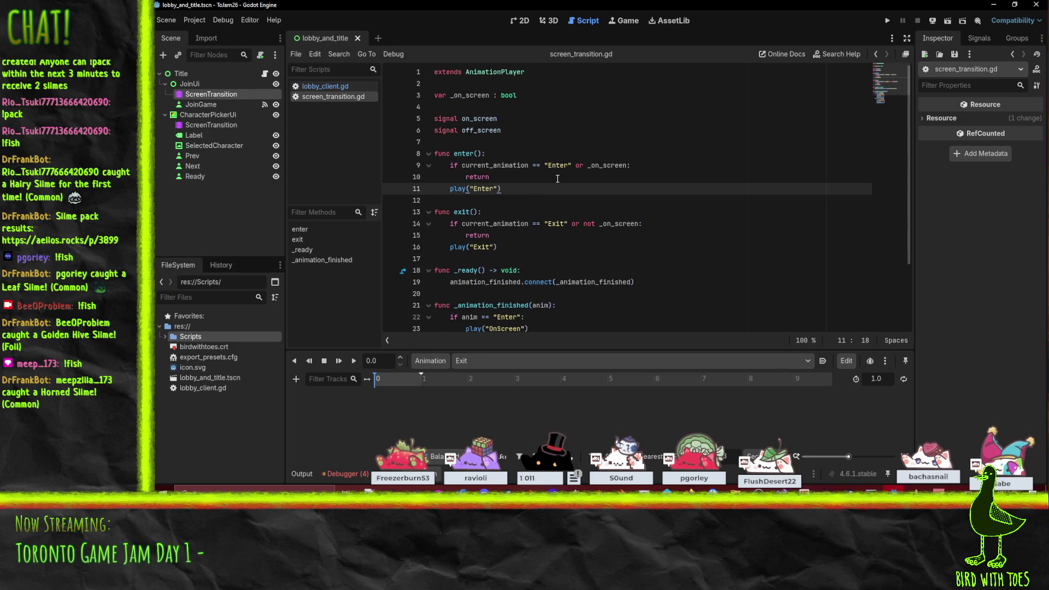
scroll(558, 178, "down", 2)
left_click(565, 317)
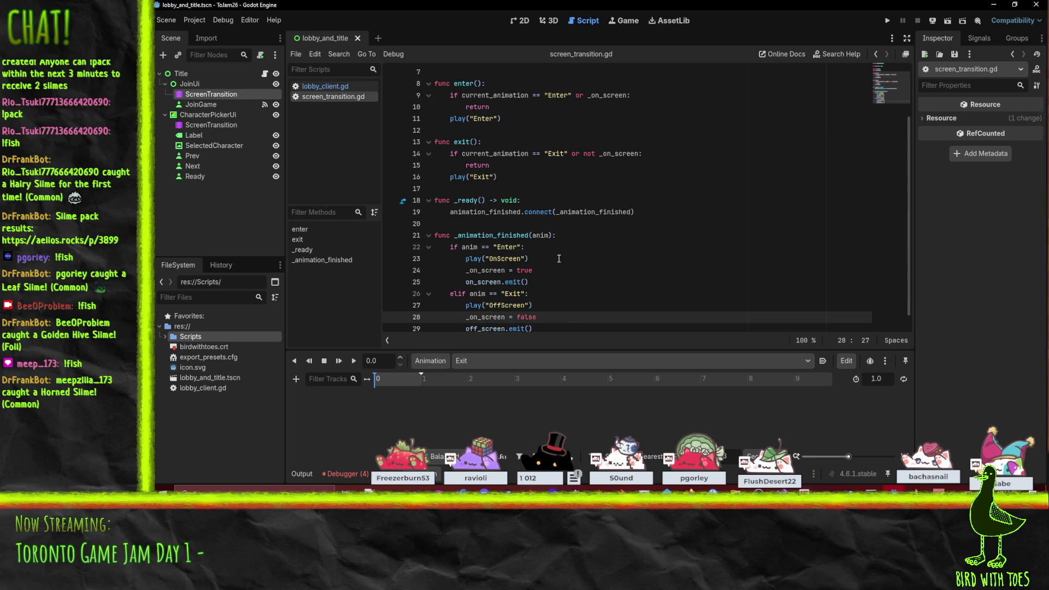
scroll(494, 312, "down", 1)
left_click(494, 312)
scroll(507, 311, "up", 2)
scroll(519, 310, "down", 2)
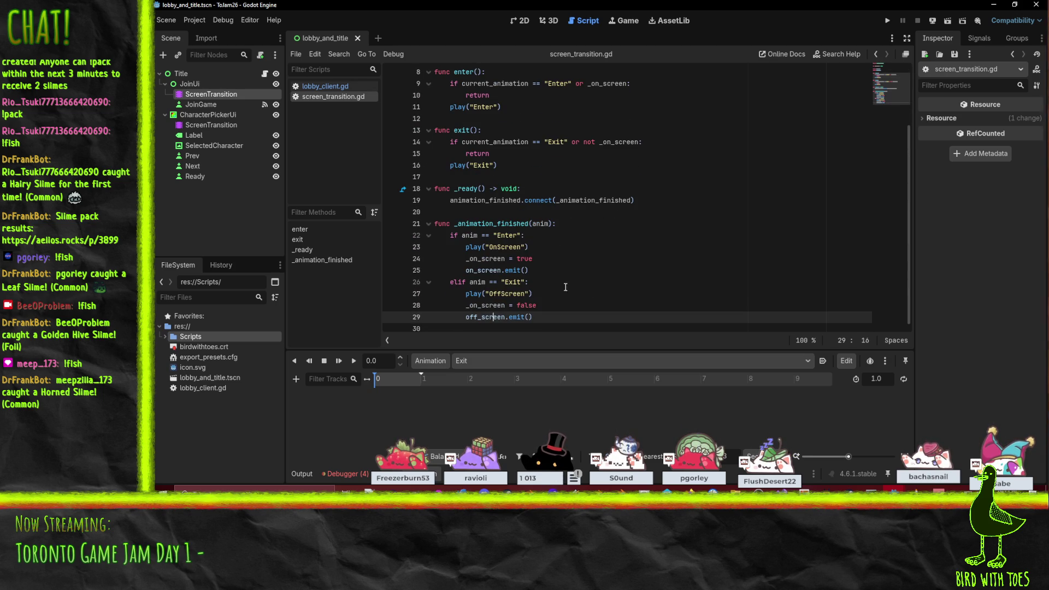
left_click(559, 306)
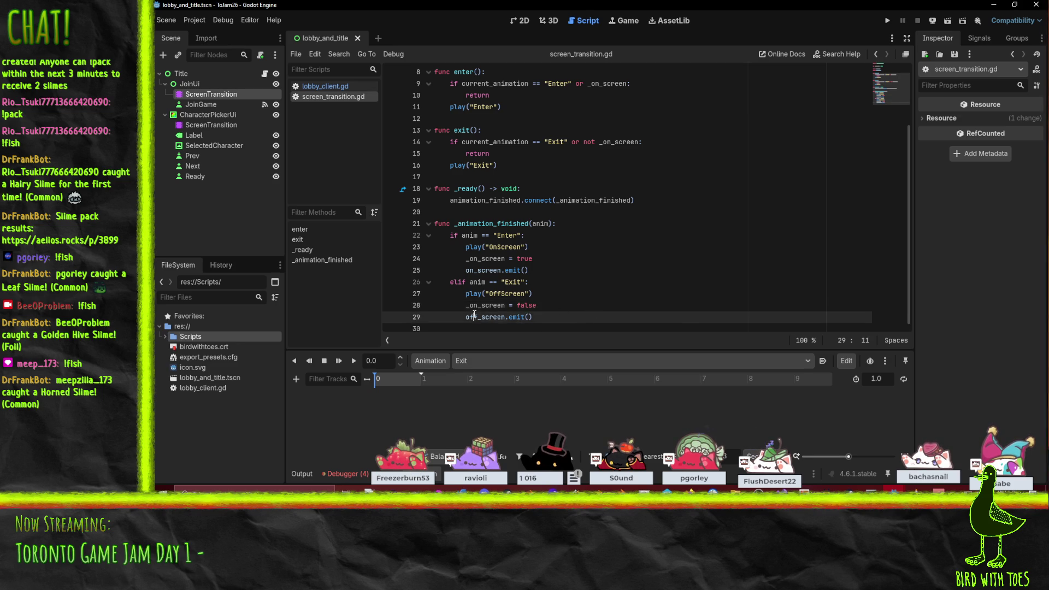
double_click(480, 270)
scroll(604, 256, "up", 3)
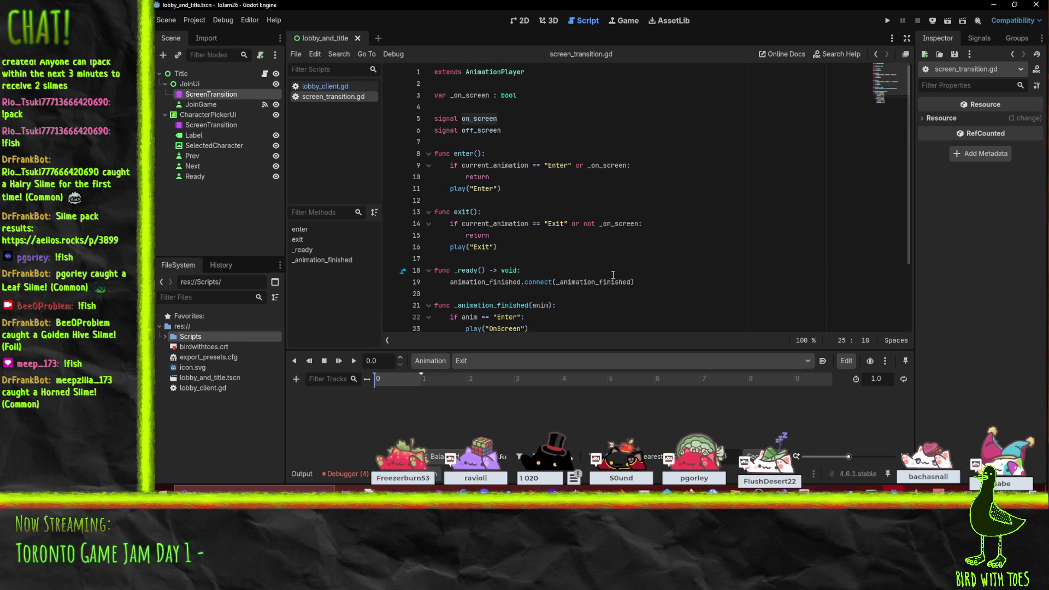
Quick Load screen_transition.gd onto both ScreenTransition nodes and save the lobby_and_title scene
left_click(216, 96)
left_click(203, 125, "ctrl")
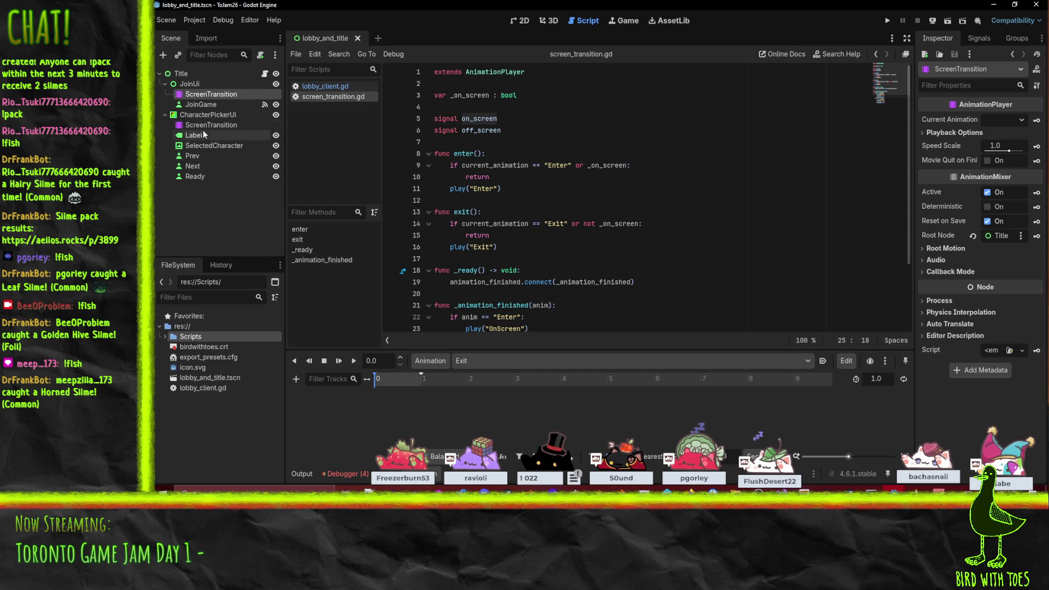
left_click(1021, 334)
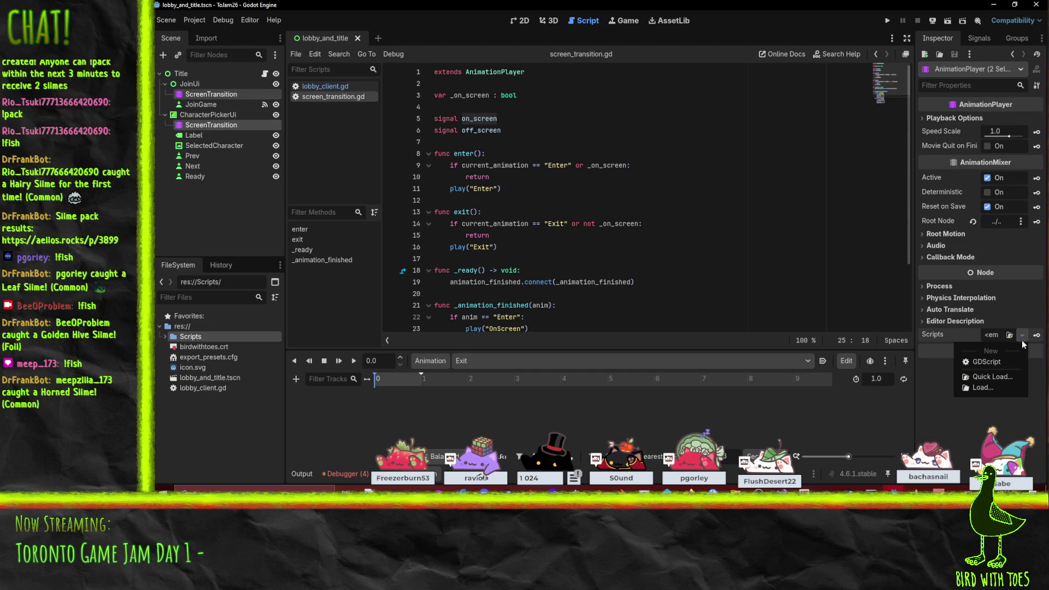
left_click(992, 376)
left_click(486, 153)
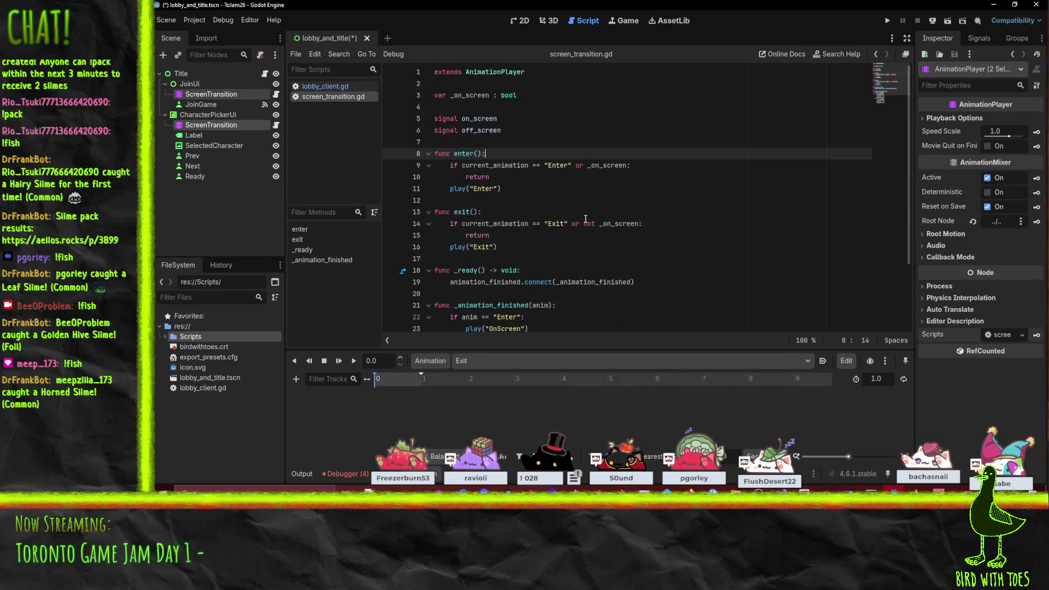
left_click(626, 211)
key("ctrl+s")
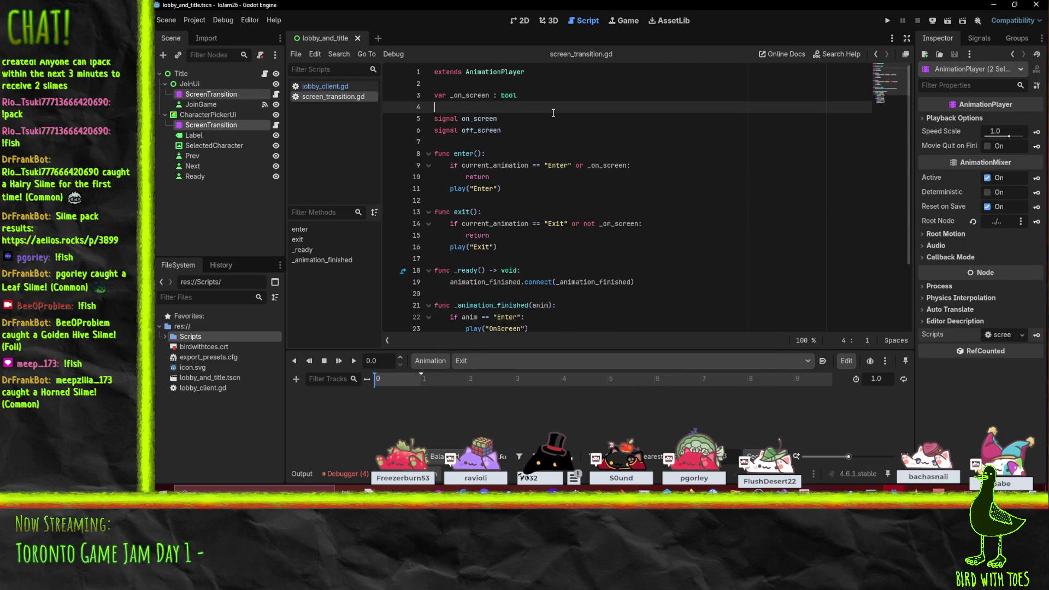
left_click(621, 223)
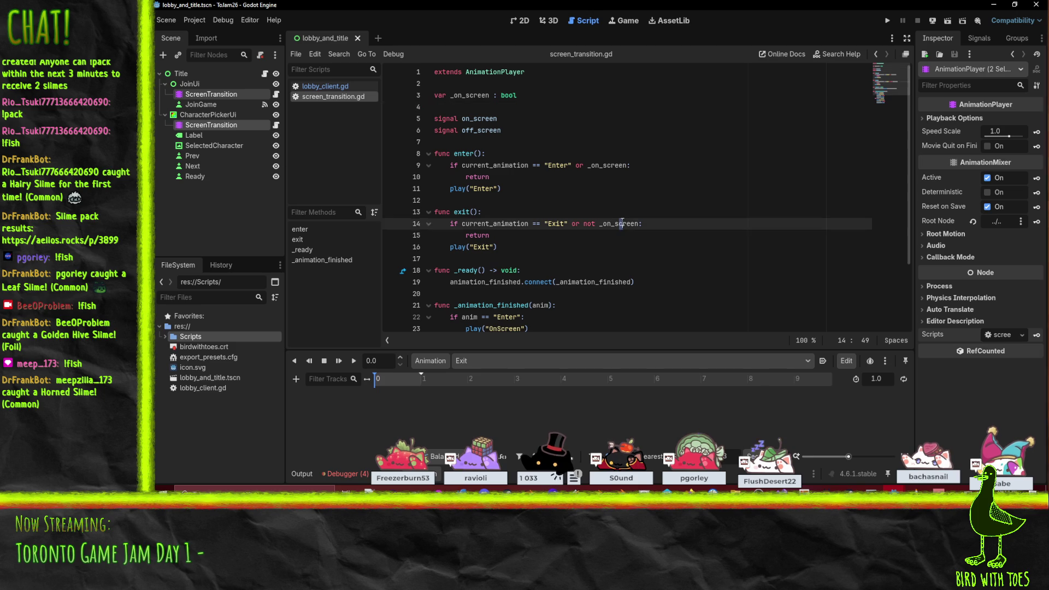
Create a new script character_picker.gd inside the Scripts folder
left_click(215, 115)
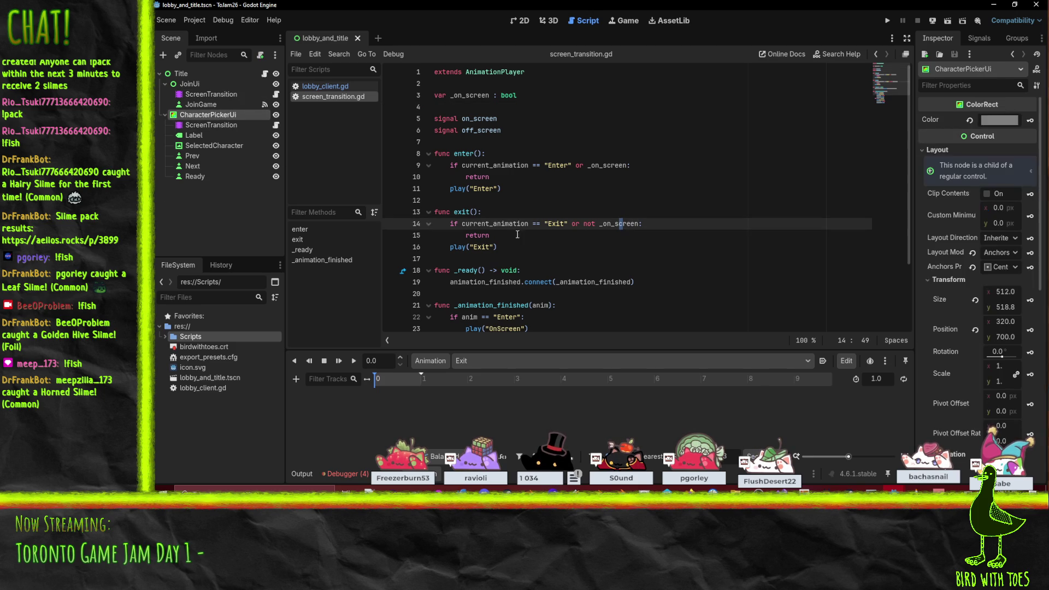
scroll(924, 320, "down", 5)
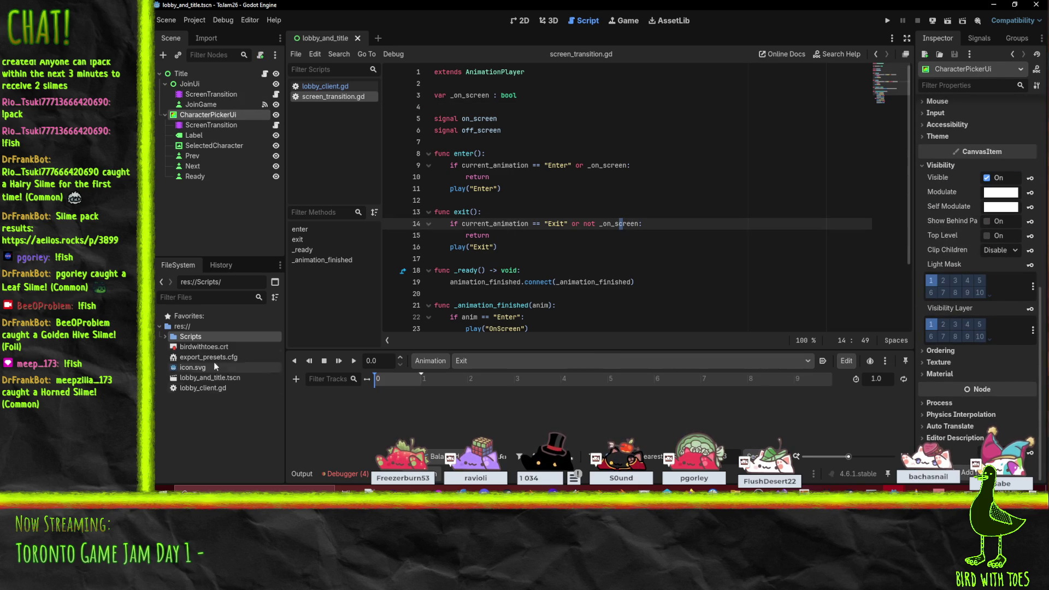
right_click(225, 399)
left_click(272, 408)
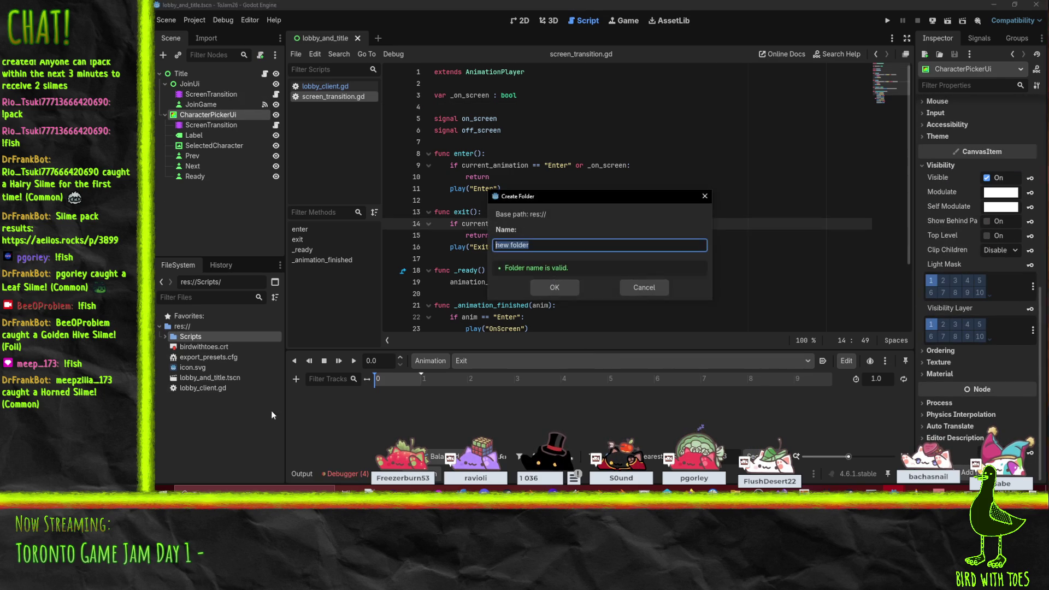
left_click(640, 285)
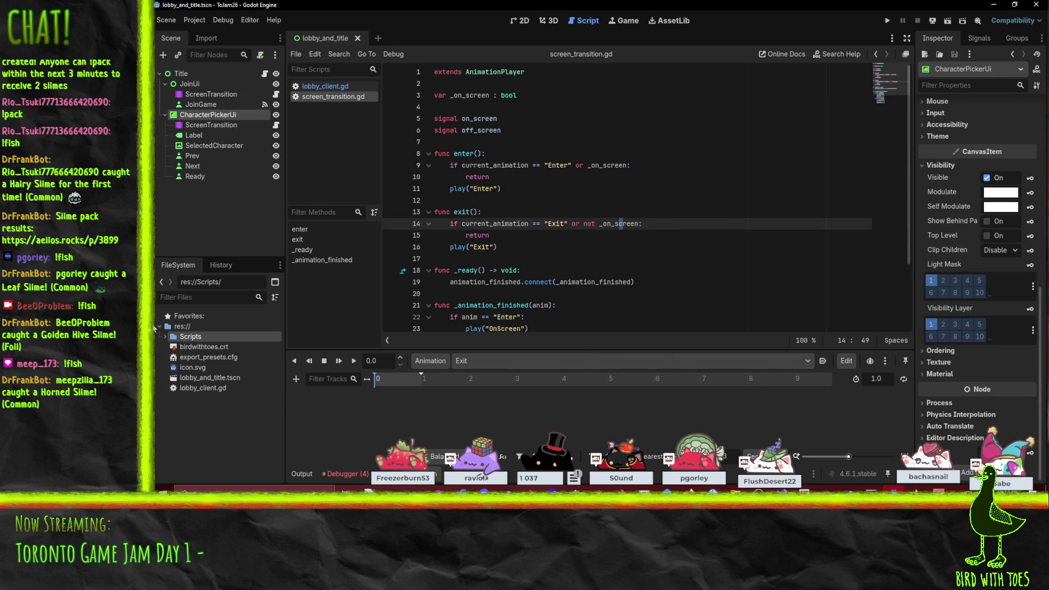
right_click(183, 337)
mouse_move(226, 320)
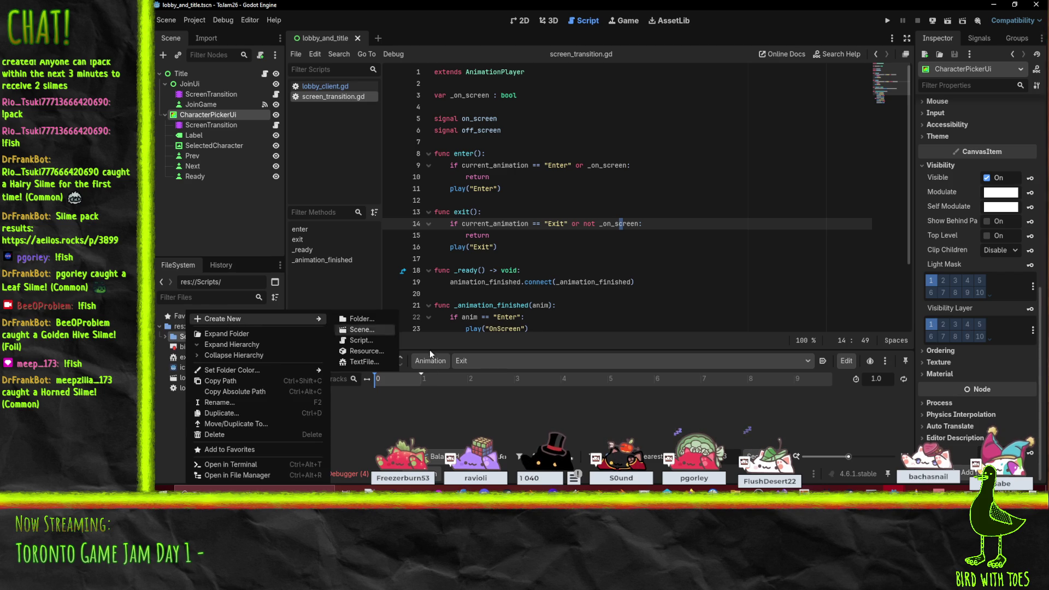
left_click(361, 340)
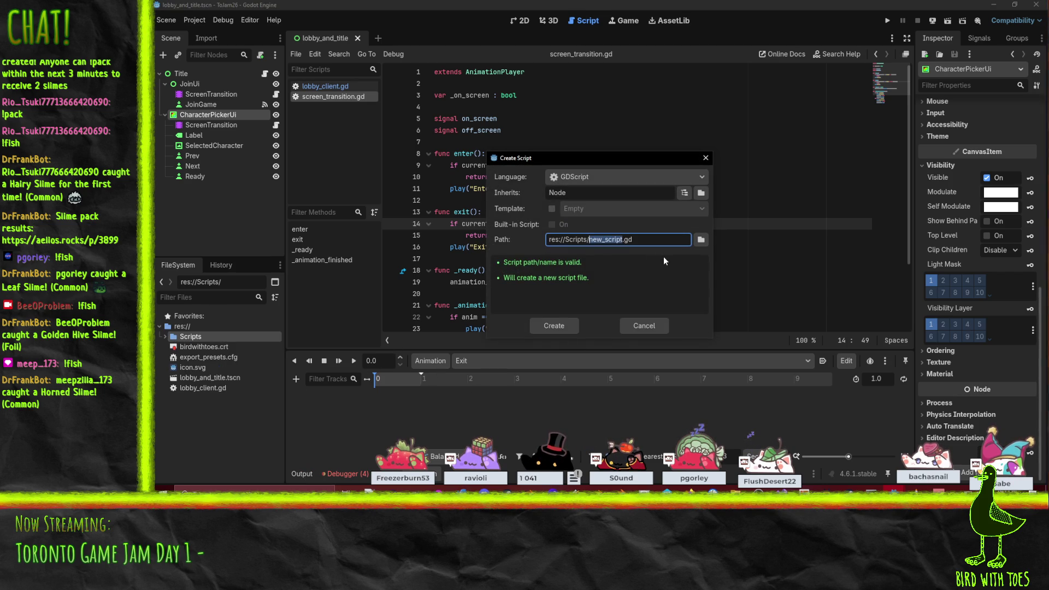
type("character_picker")
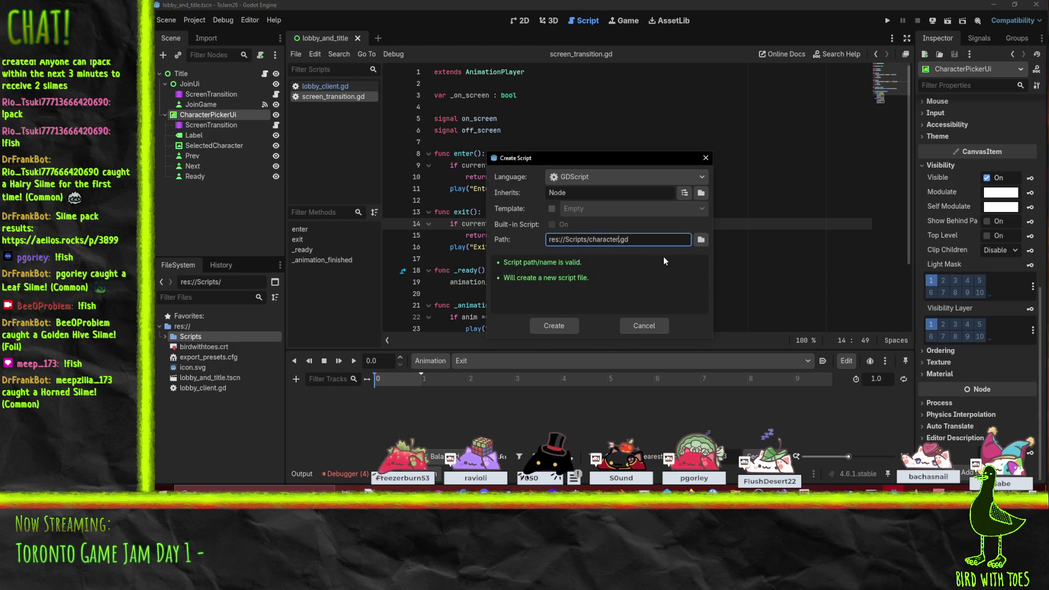
key("Return")
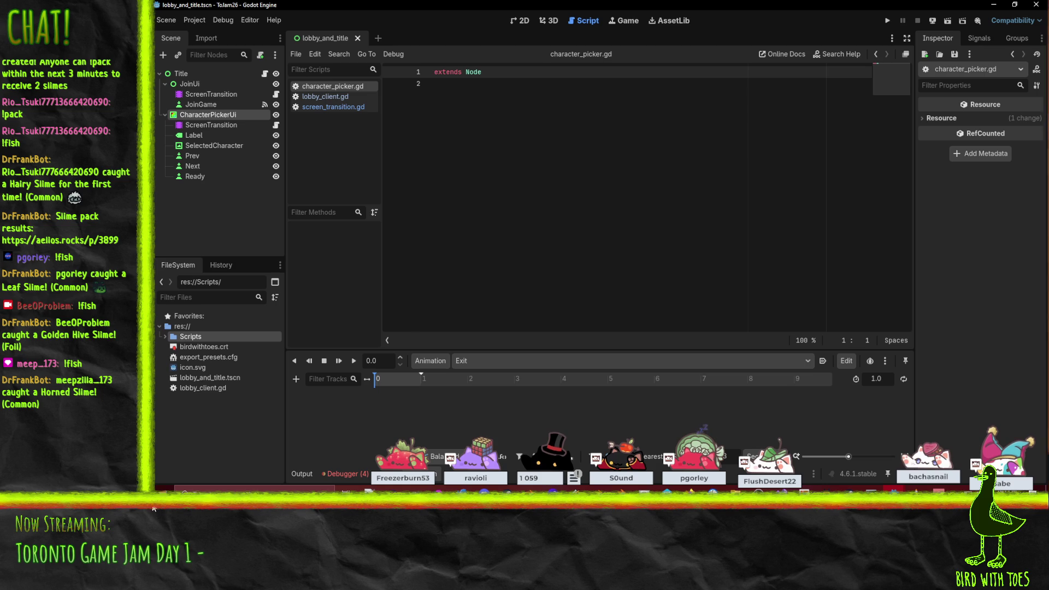
Move lobby_client.gd from the project root into the Scripts folder
left_click(190, 388)
left_click_drag(190, 388, 181, 336)
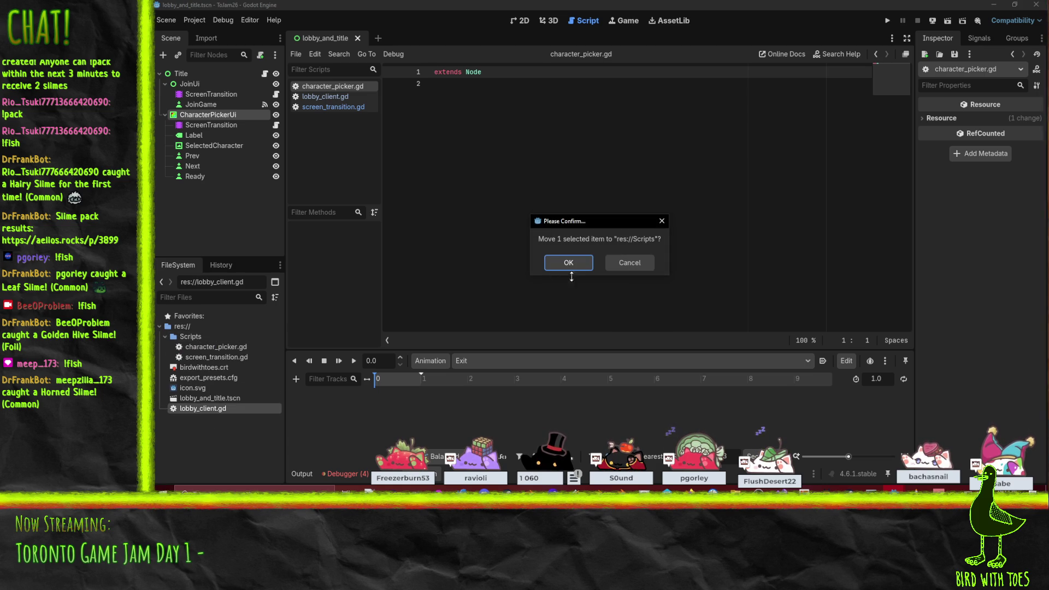
left_click(571, 263)
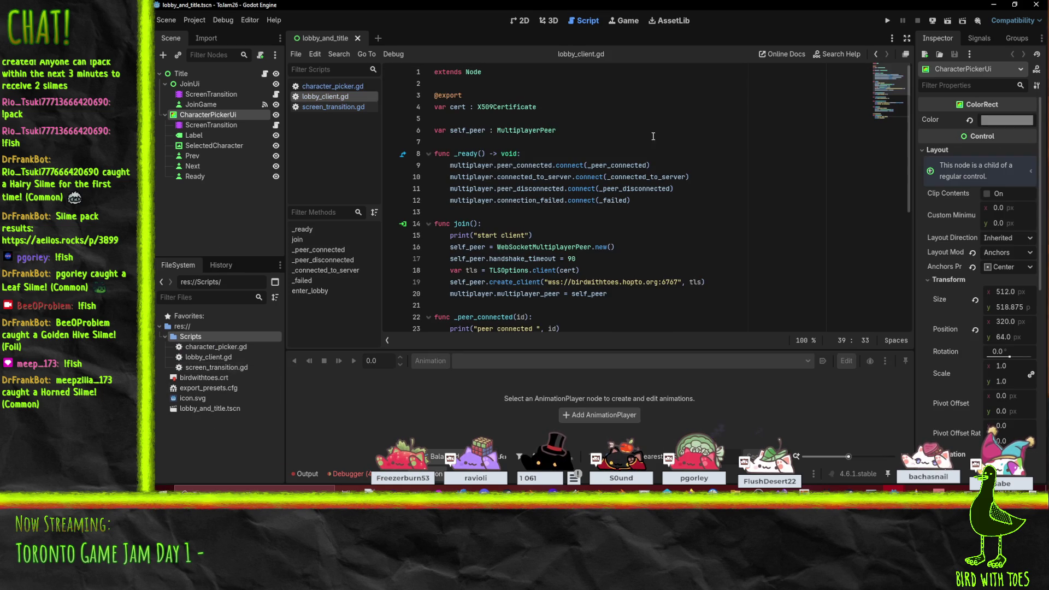
Assign character_picker.gd to CharacterPickerUi's Script field and open it in the script editor
scroll(968, 377, "down", 10)
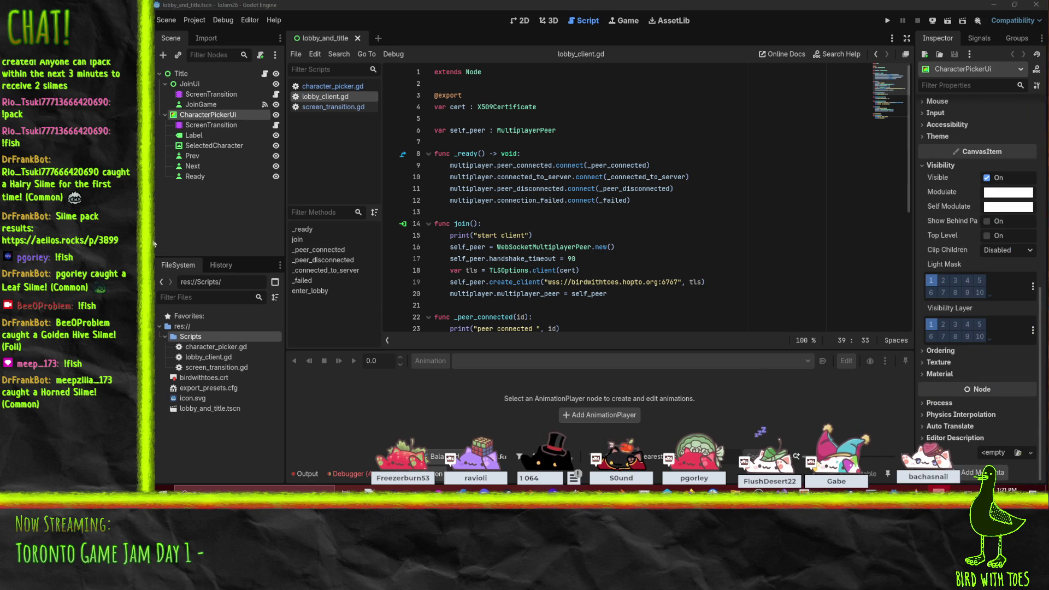
mouse_move(210, 349)
left_mouse_down()
mouse_move(972, 470)
mouse_move(1003, 457)
left_mouse_up()
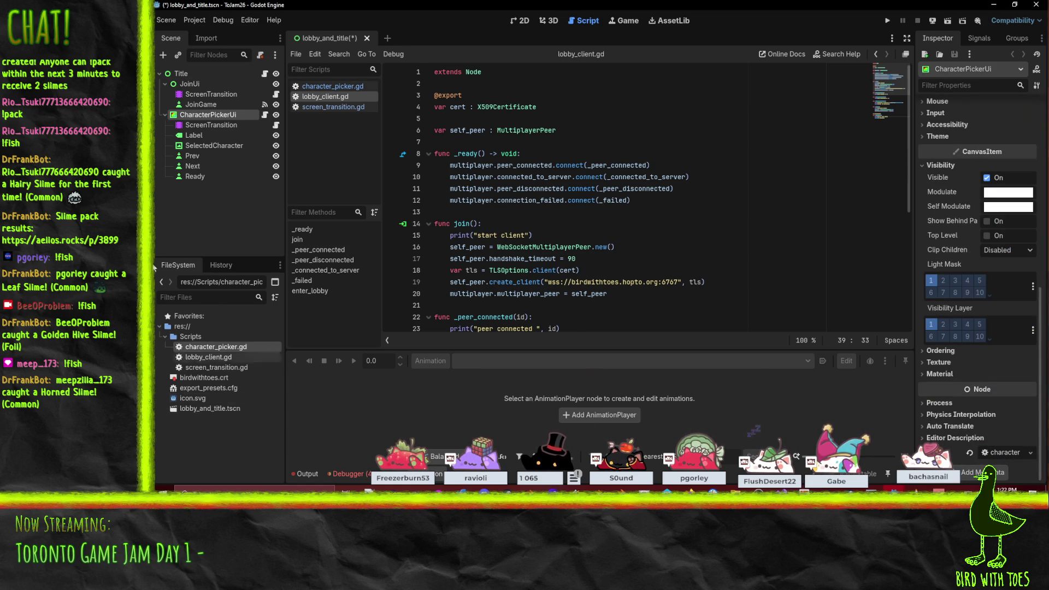
left_click(569, 237)
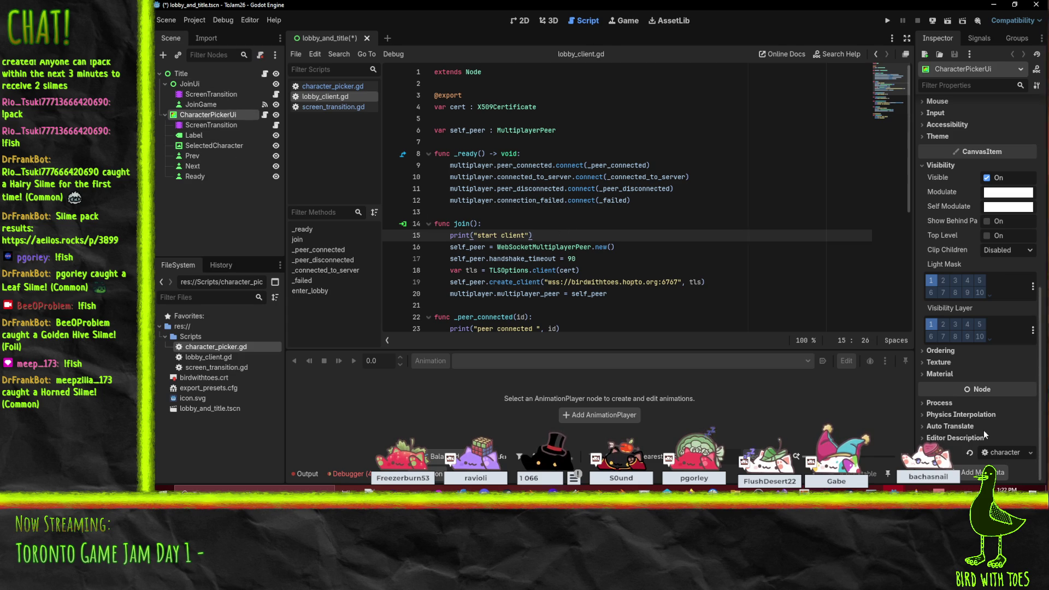
left_click(995, 452)
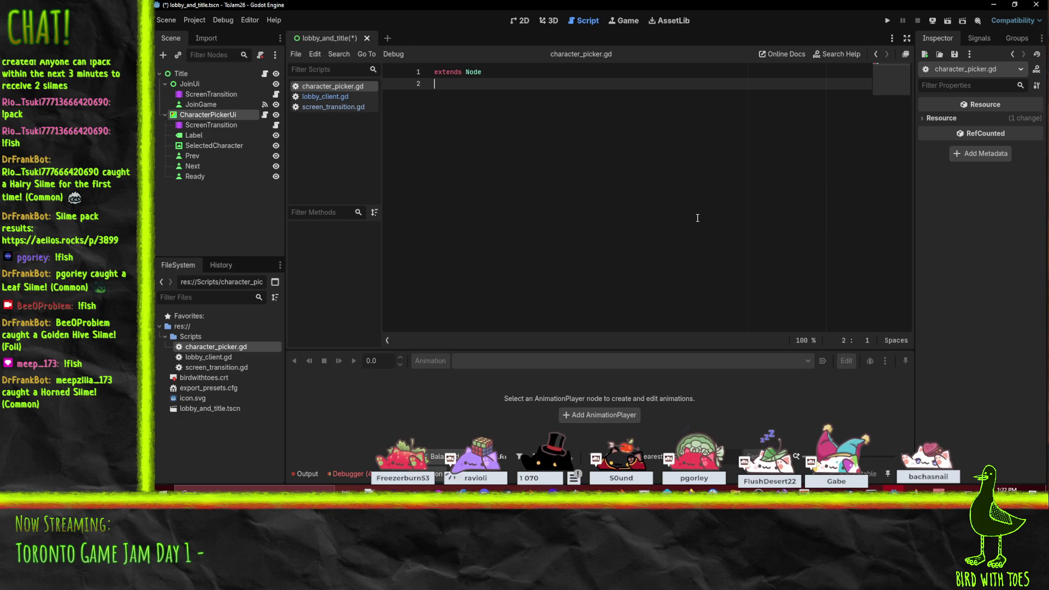
key("Return")
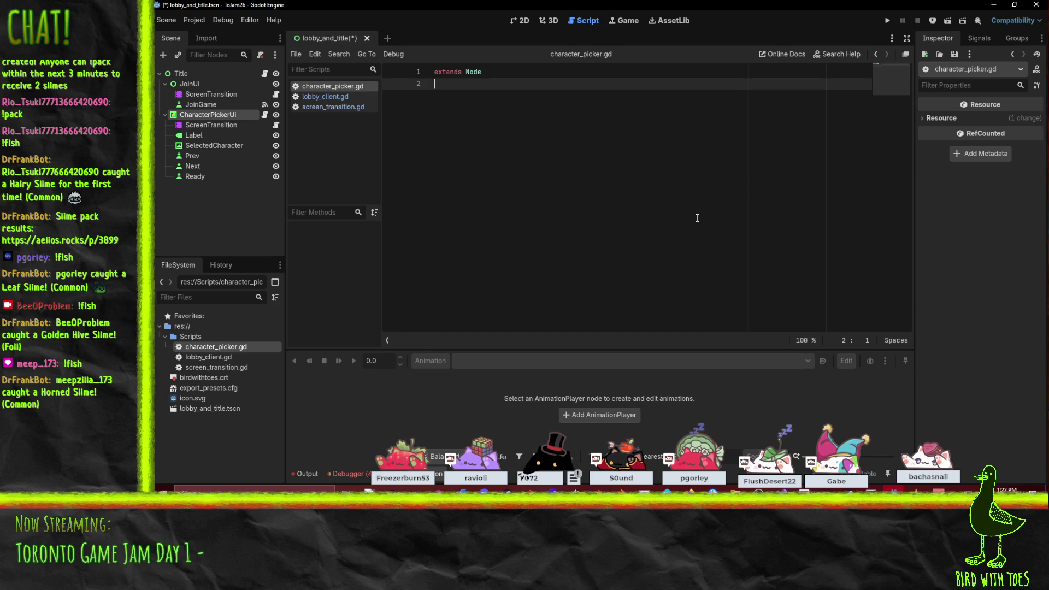
type("@export")
key("Return")
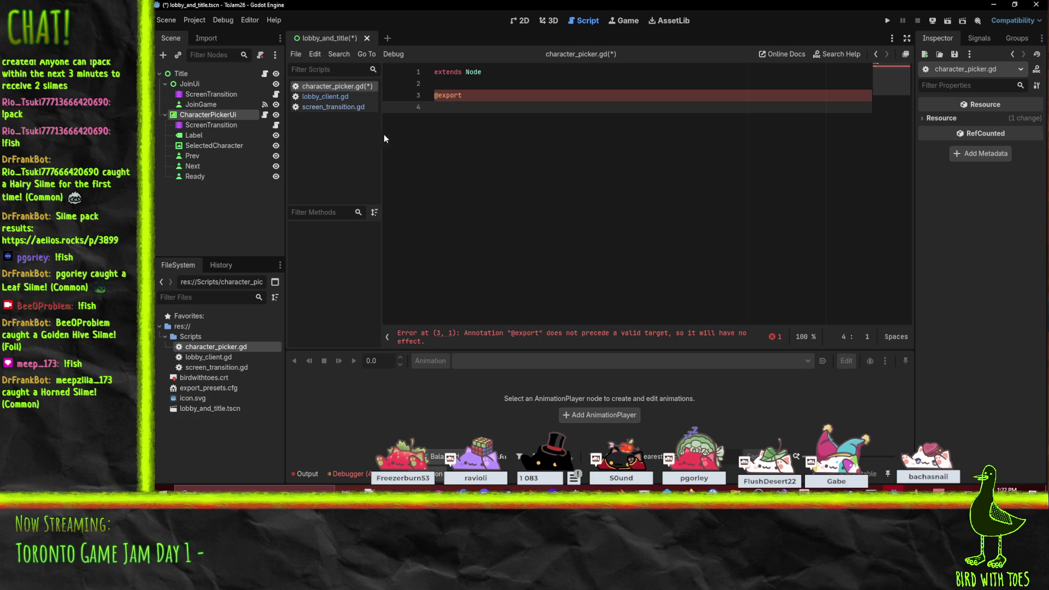
Declare class_name LobbyClient on line 2 of lobby_client.gd
left_click(362, 97)
left_click(461, 85)
type("class_name")
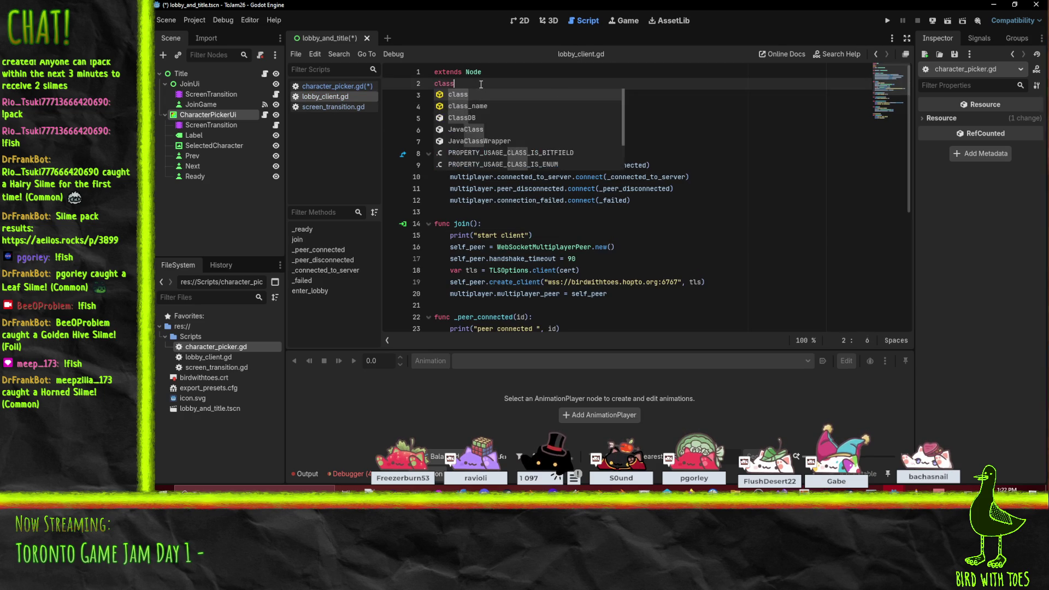
key("Return")
type("Lobby")
key("Return")
left_click(525, 87)
type("Client")
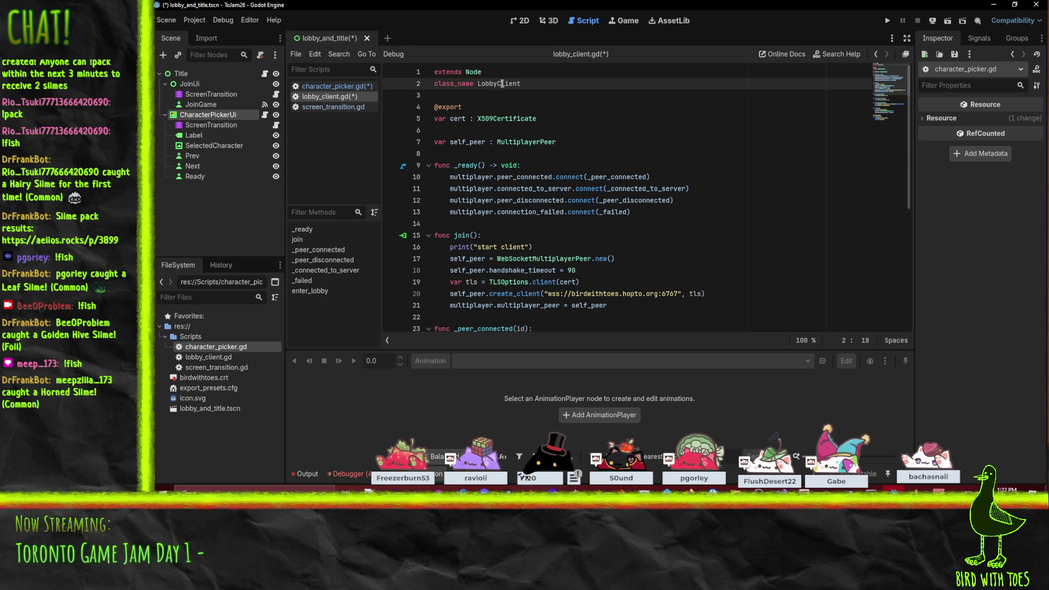
double_click(502, 84)
left_click(334, 86)
left_click(482, 95)
key("Down")
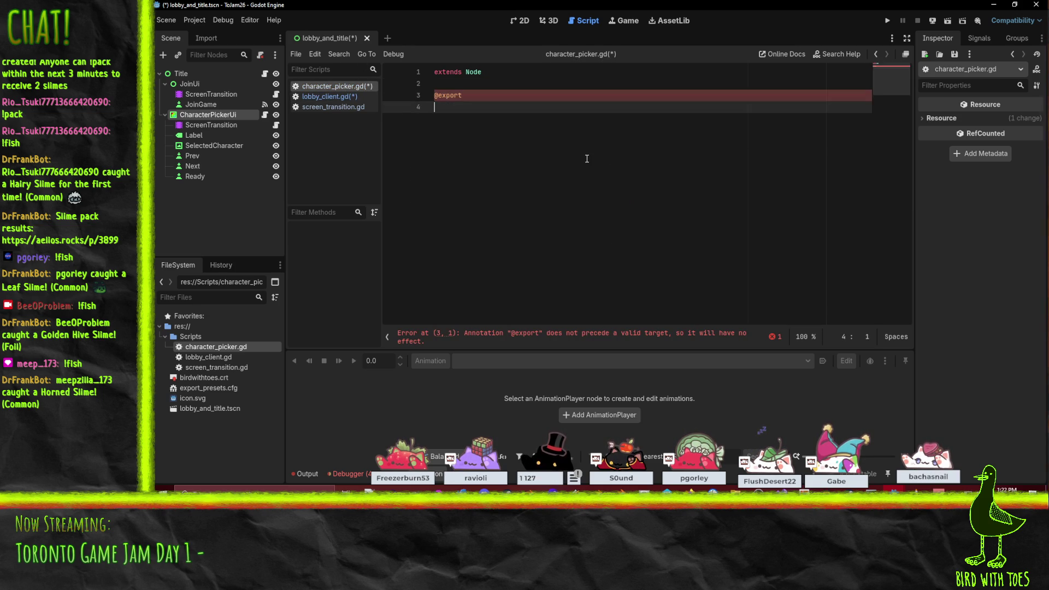
type("var lobby : LobbyClient")
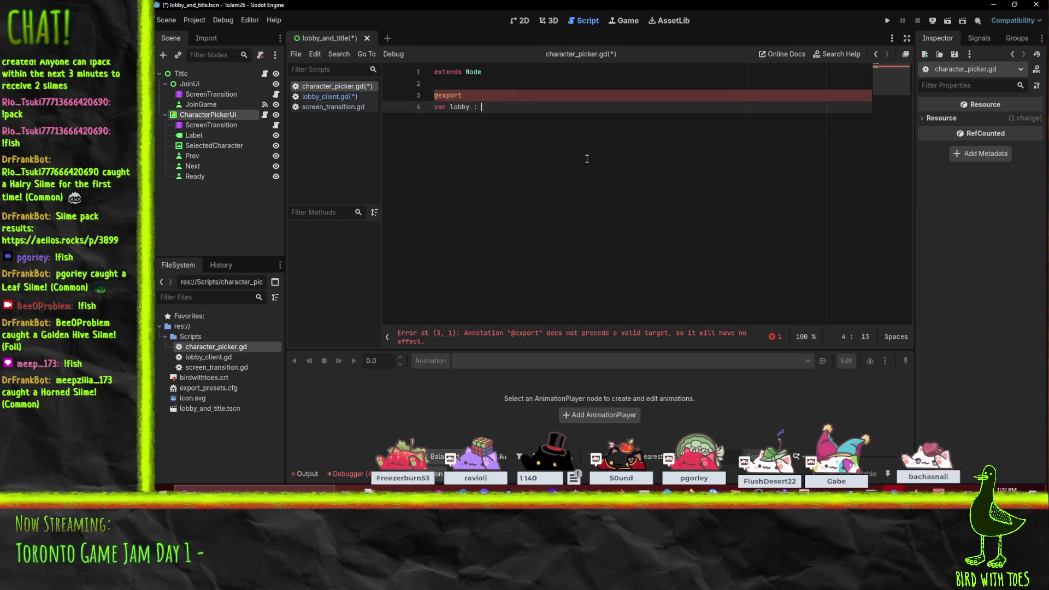
key("Return")
key("Return")
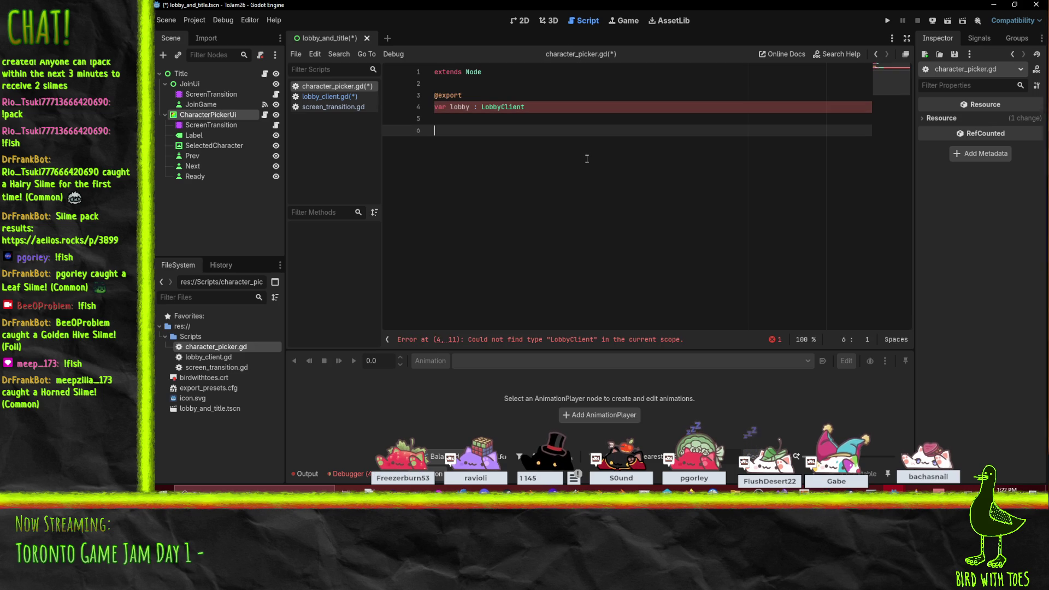
key("ctrl+s")
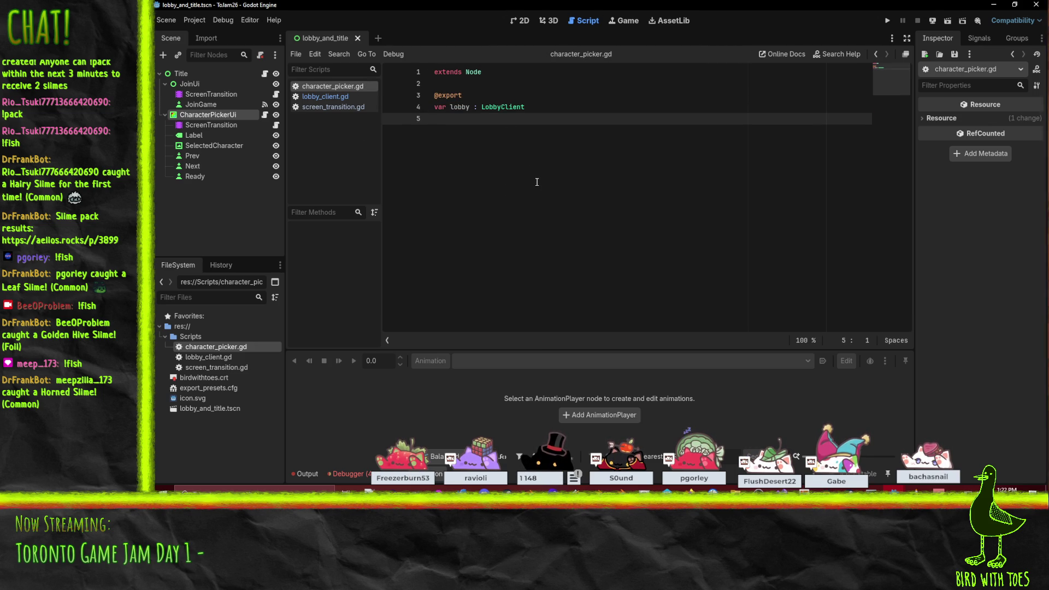
Add an empty func _ready() -> void: containing pass
key("Return")
type("func _")
key("Return")
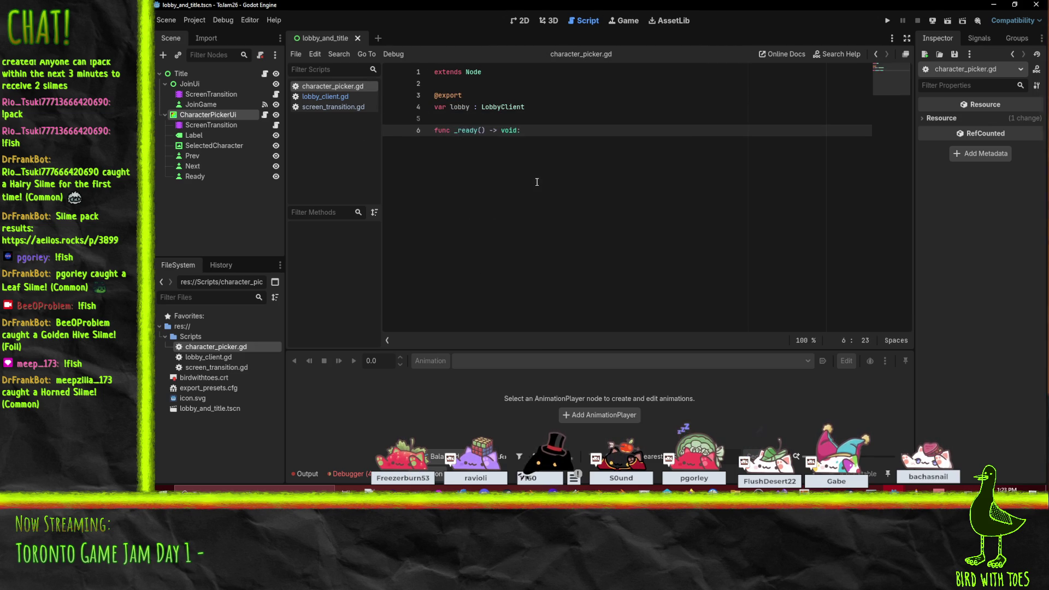
key("Return")
type("pass")
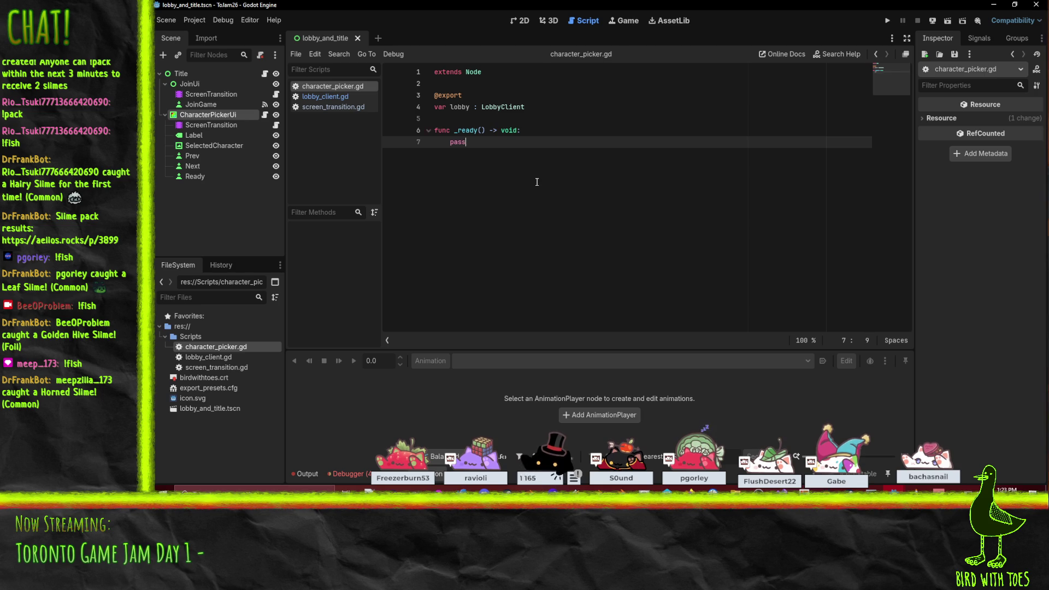
key("Return")
key("Return")
type("func")
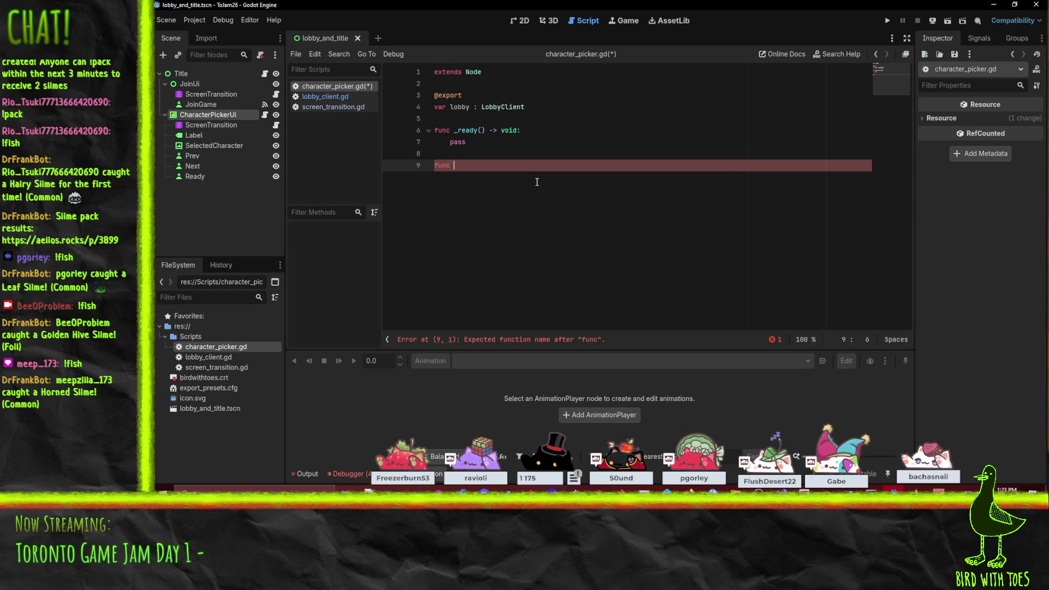
Declare func _on_ready(): and export a ready variable typed Button below lobby
type("_on_reac")
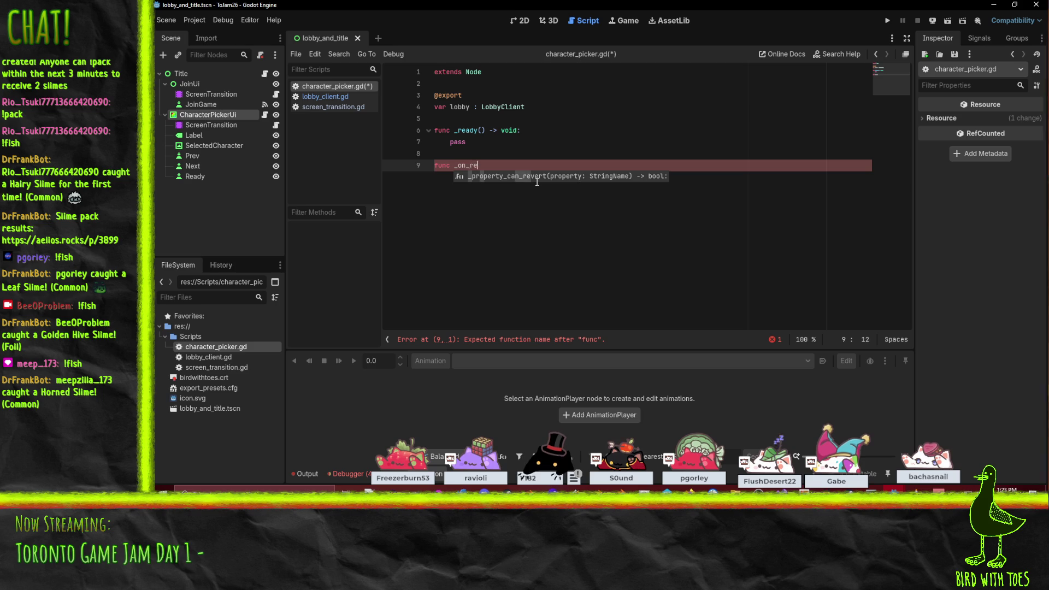
type("y():")
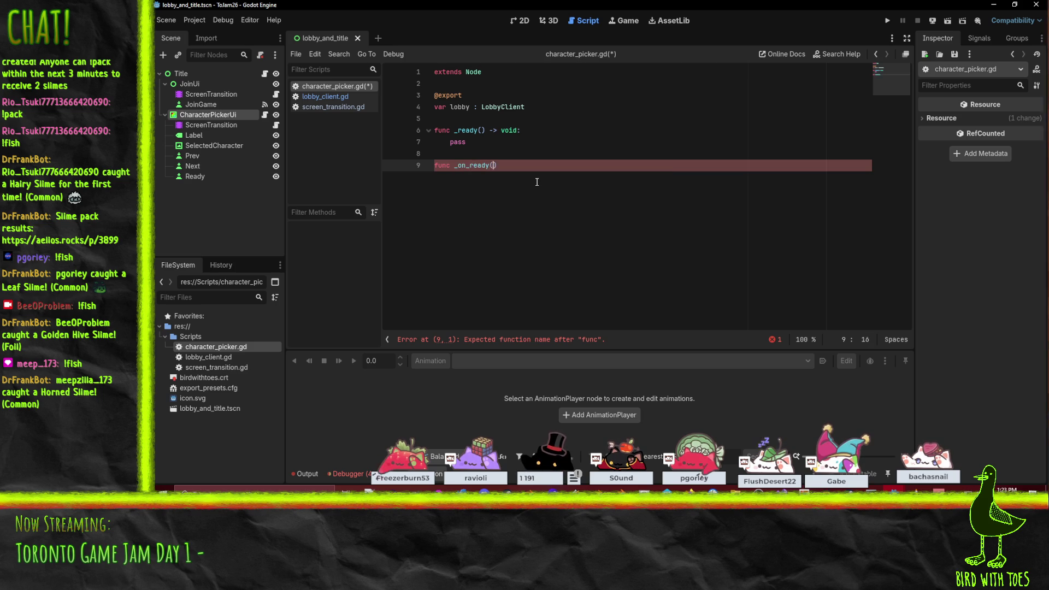
key("Return")
key("Up")
key("Up")
key("Up")
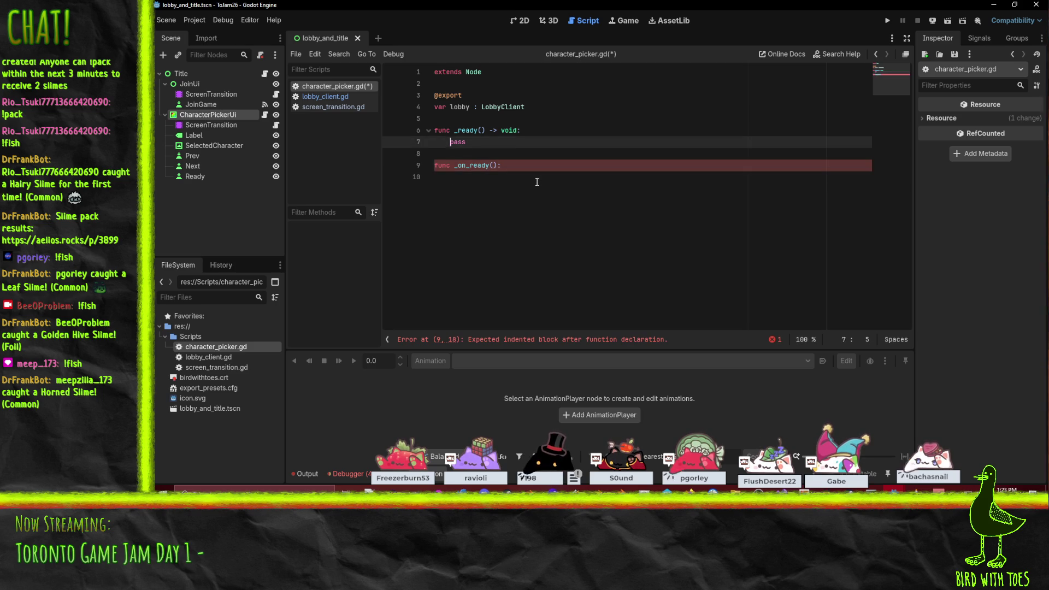
key("Return")
key("Return")
type("@export")
key("Return")
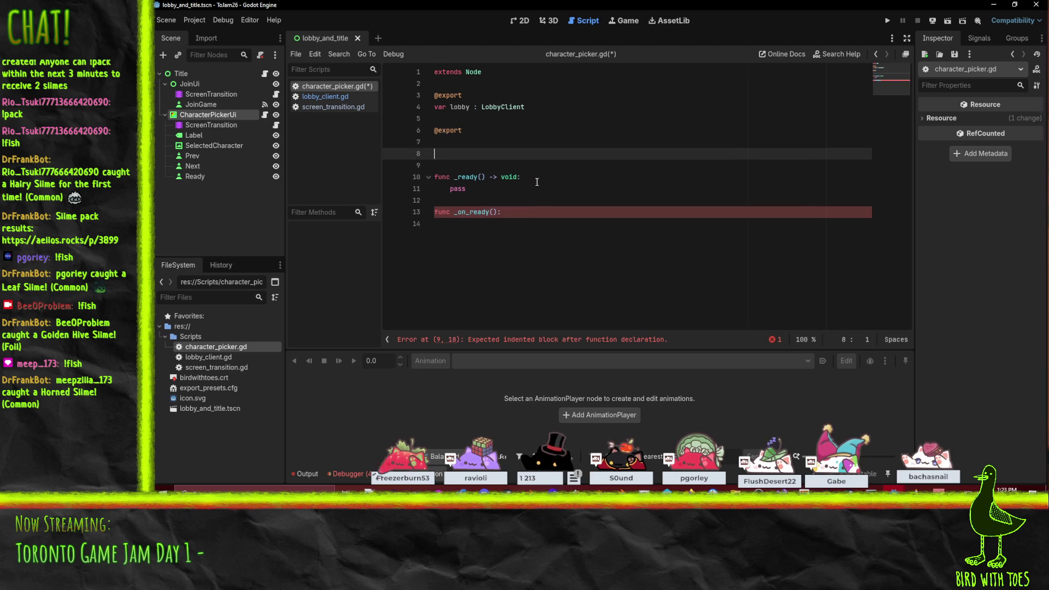
type("var ready : ")
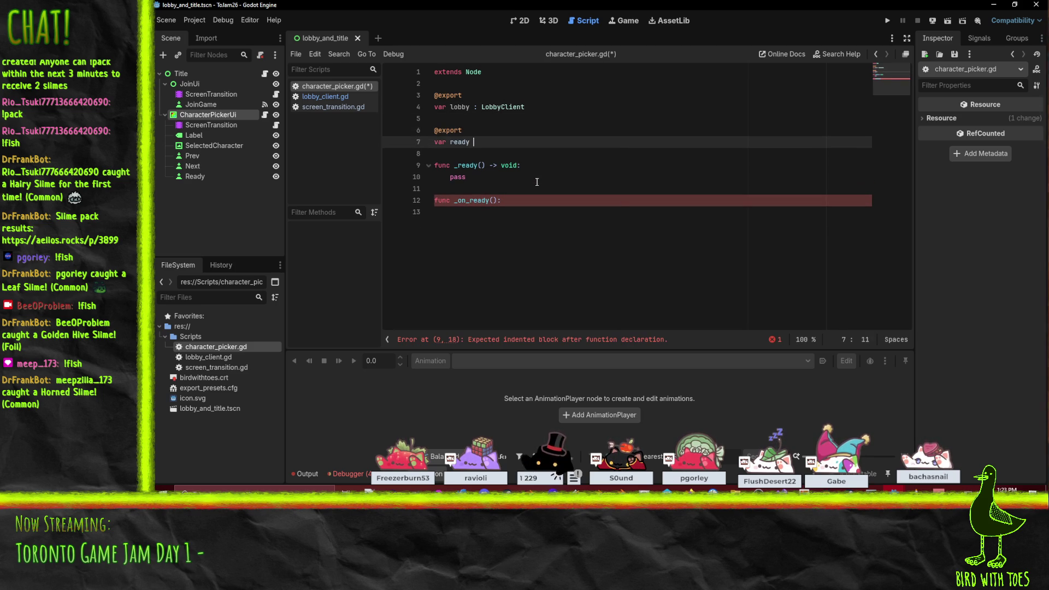
type("Button")
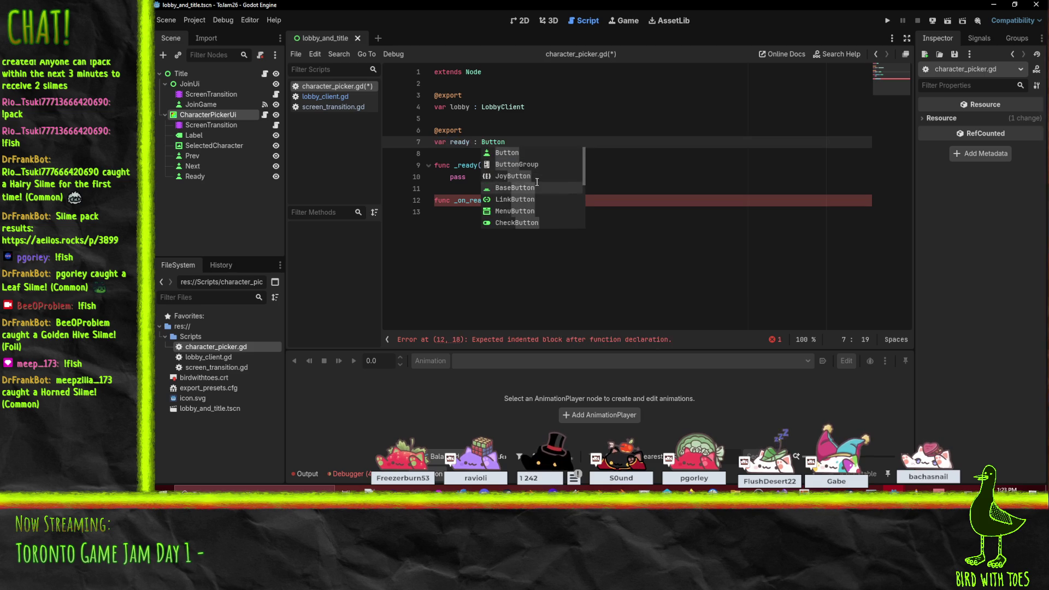
key("Down")
key("Down")
key("Down")
key("Down")
key("Down")
Fill _on_ready() with ready.disabled = true and lobby.local_player_ready(), then save
key("Return")
type("ready.")
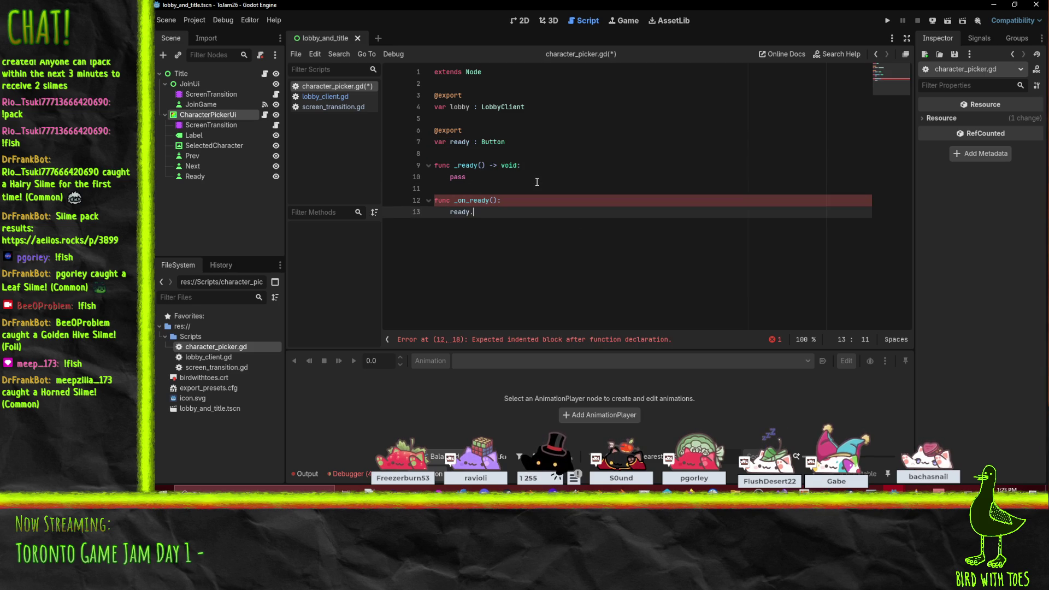
type("disabled = tru")
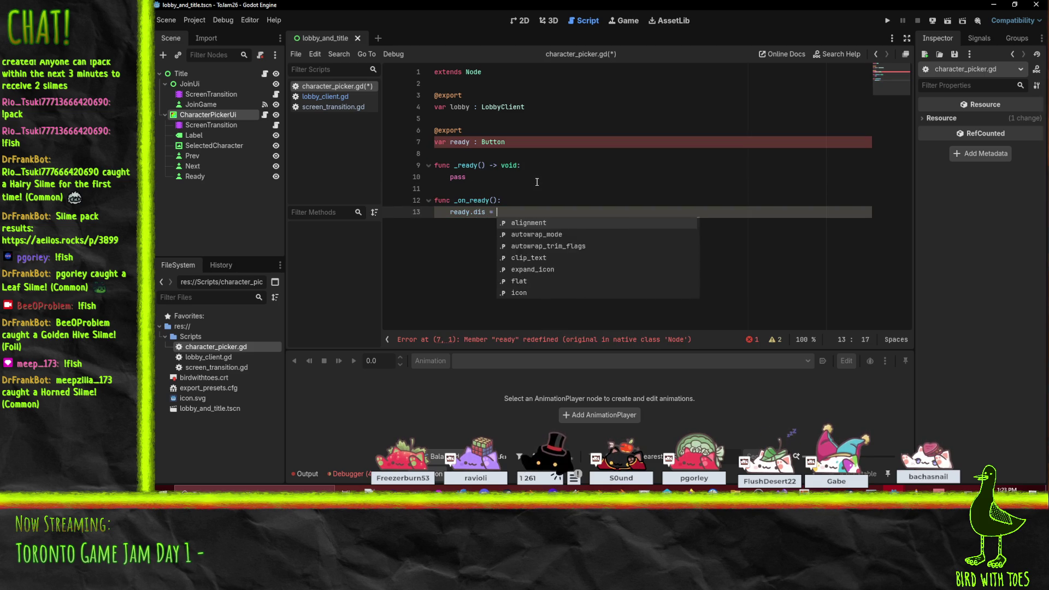
type("e")
key("Left")
key("Left")
key("Left")
key("ctrl+space")
key("Return")
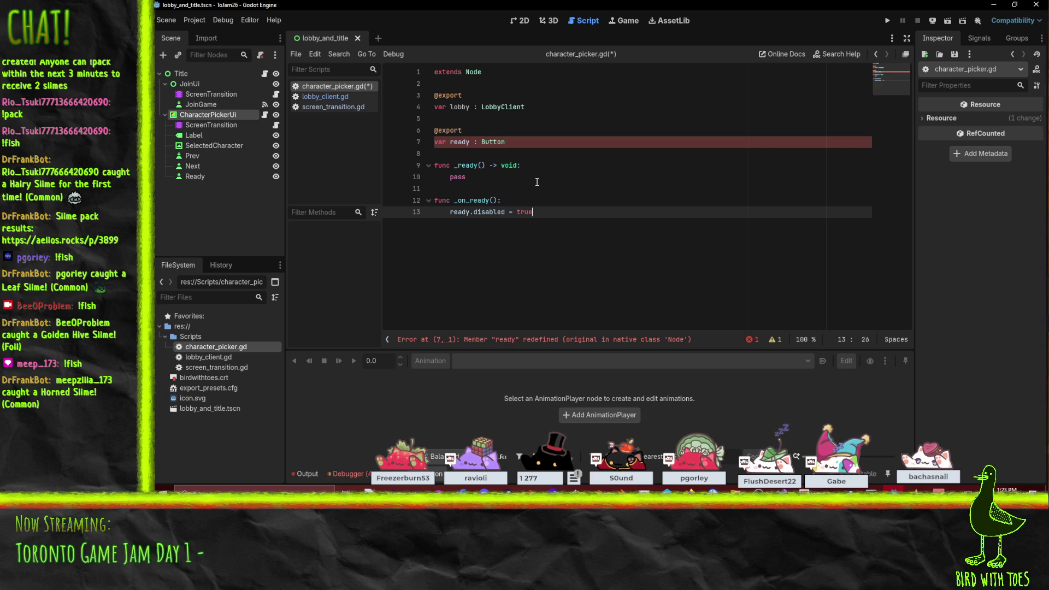
key("Up")
key("Up")
key("Up")
key("Down")
key("Down")
key("Down")
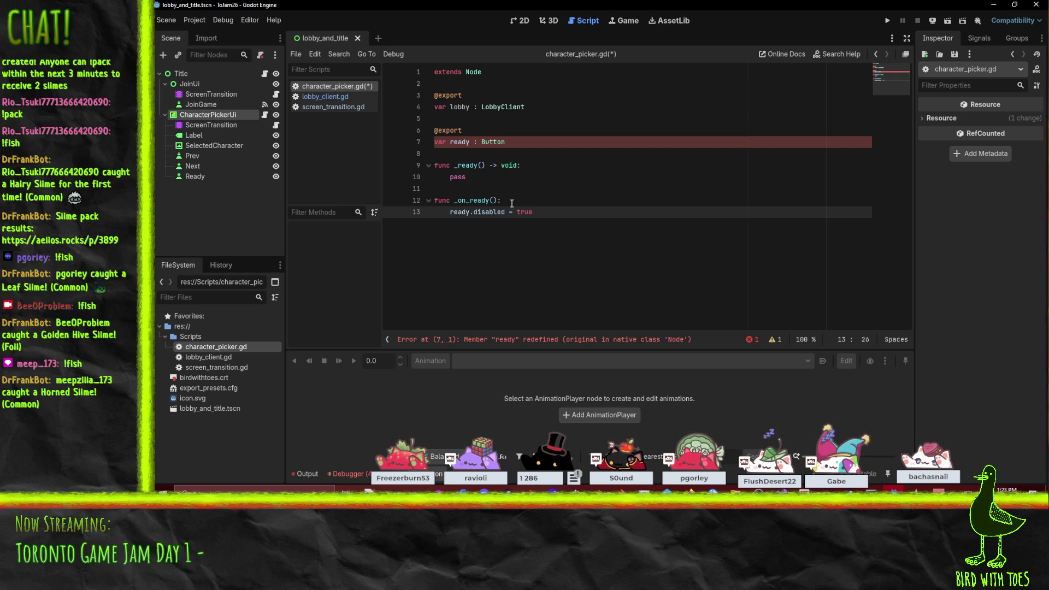
key("Return")
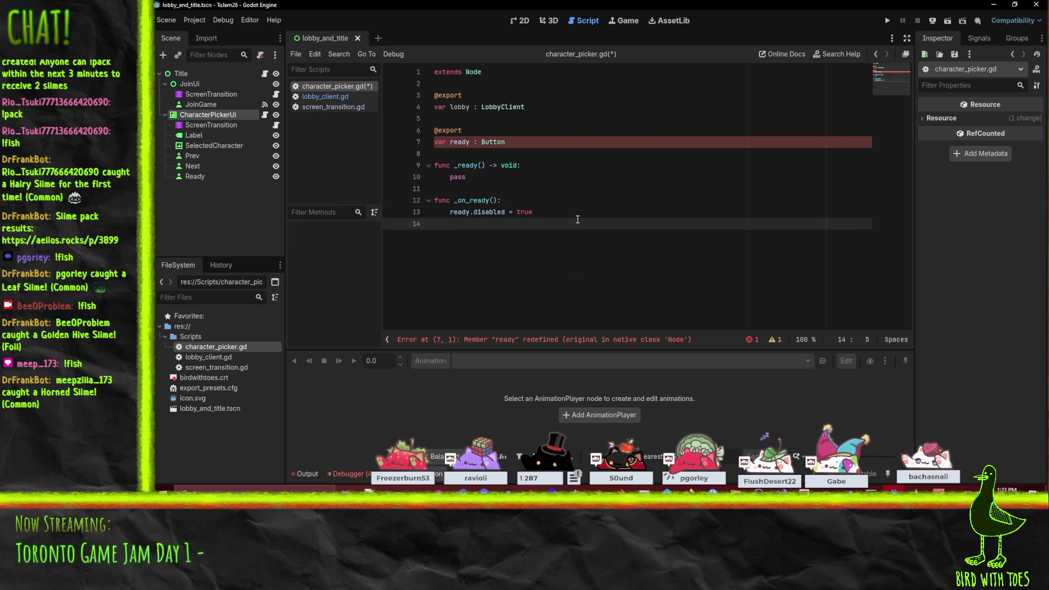
type("bby.ready")
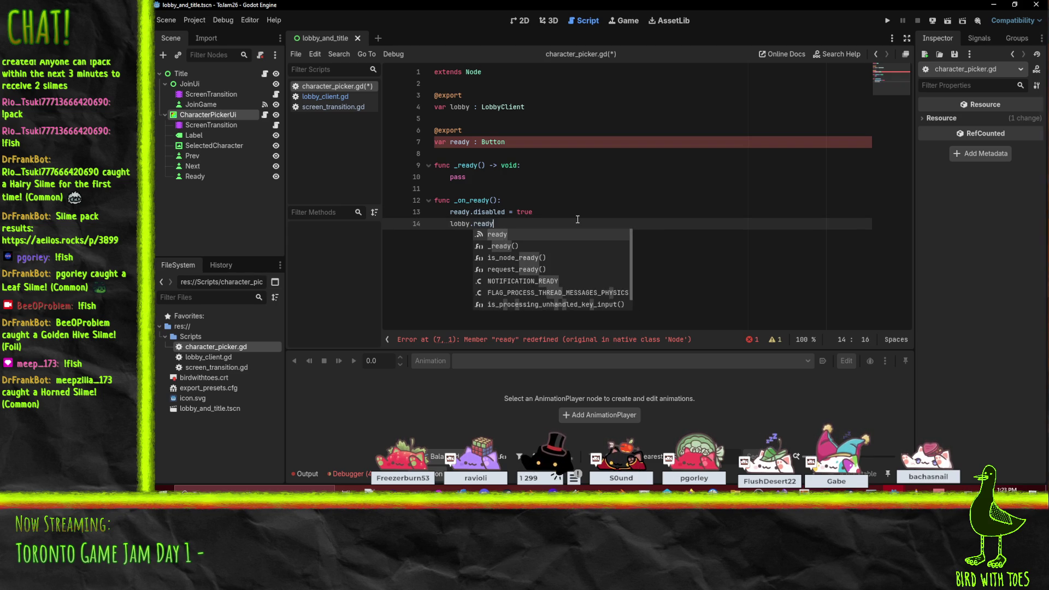
key("BackSpace")
key("BackSpace")
key("BackSpace")
type("player")
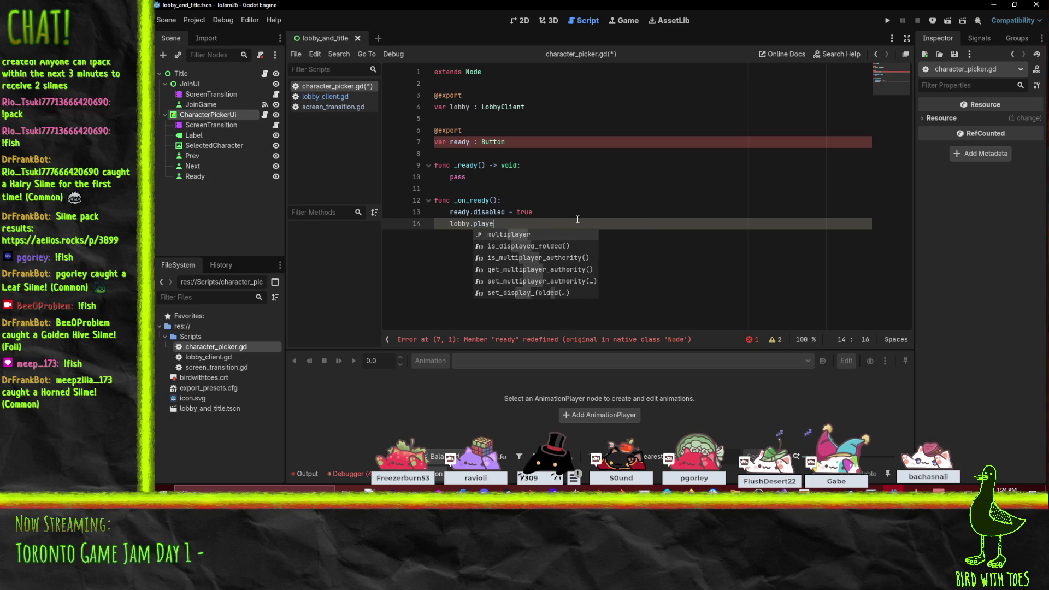
type("_ready(")
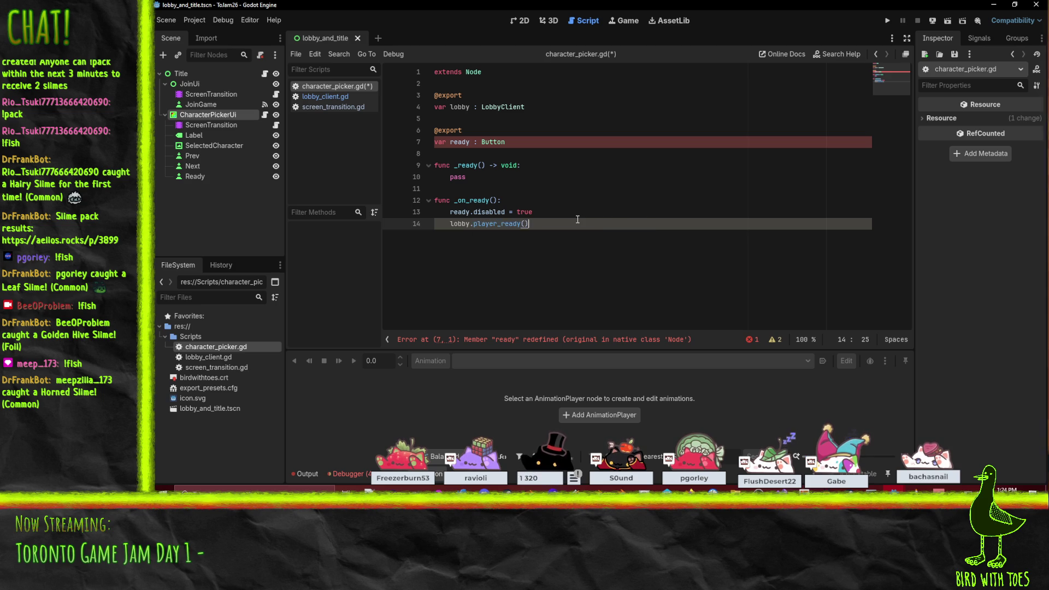
type("local_")
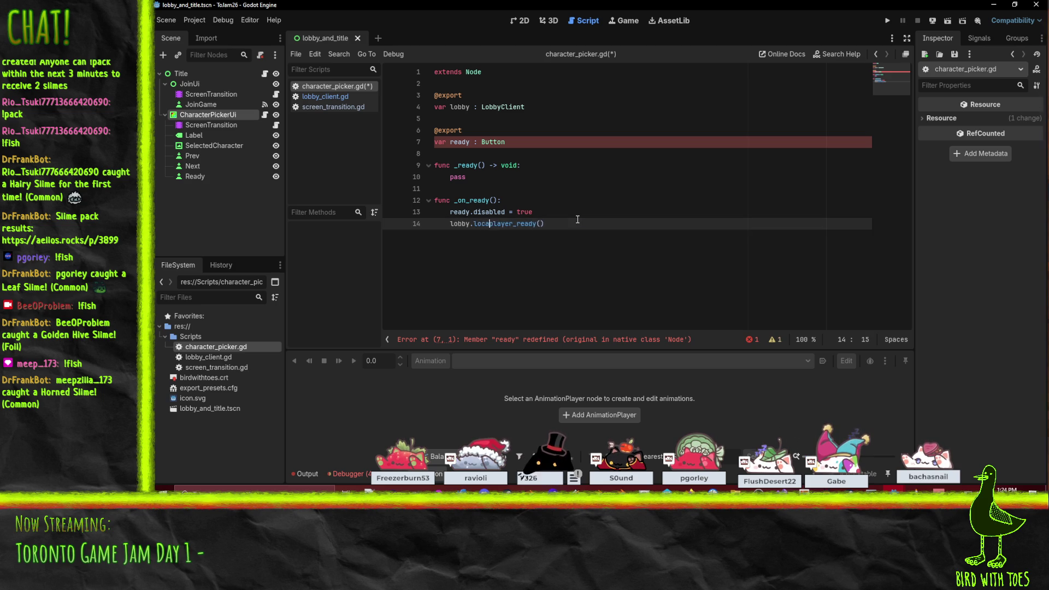
key("ctrl+s")
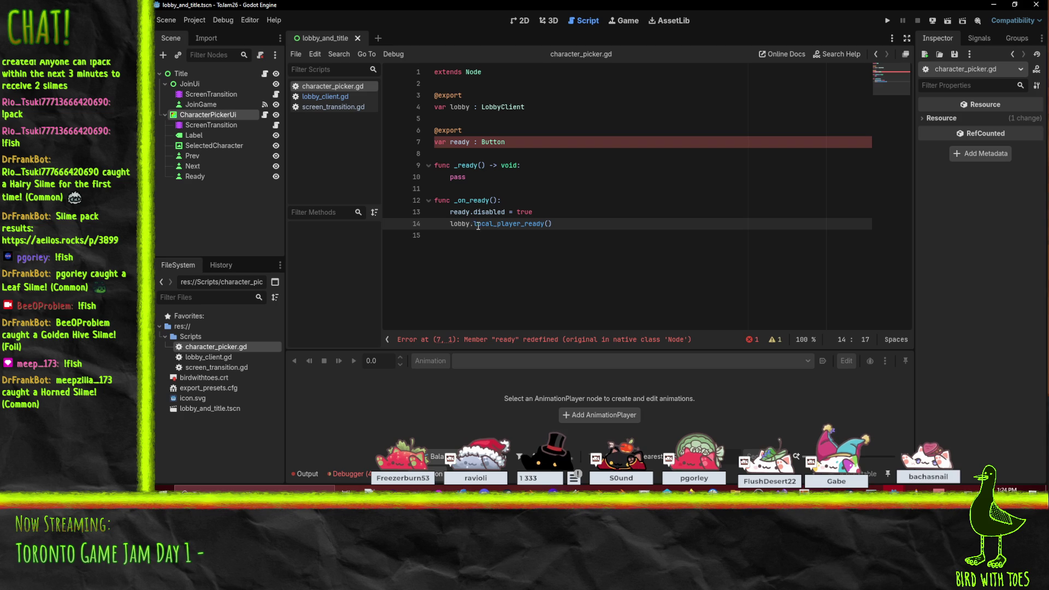
left_click_drag(475, 225, 518, 225)
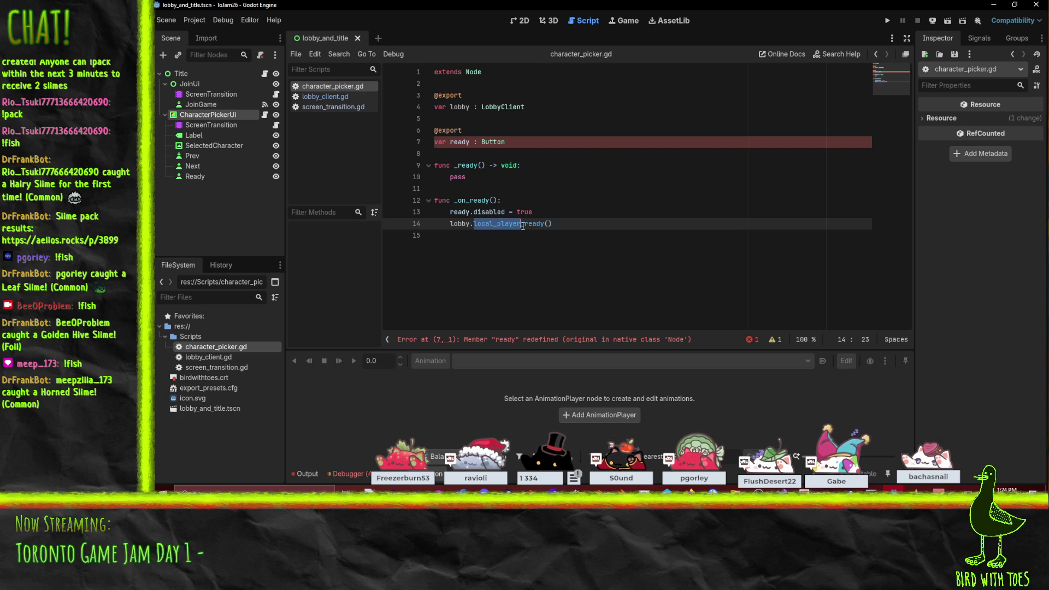
left_click(333, 97)
Move the join() function above _ready() in lobby_client.gd
scroll(515, 163, "down", 5)
scroll(515, 164, "up", 5)
scroll(515, 72, "down", 2)
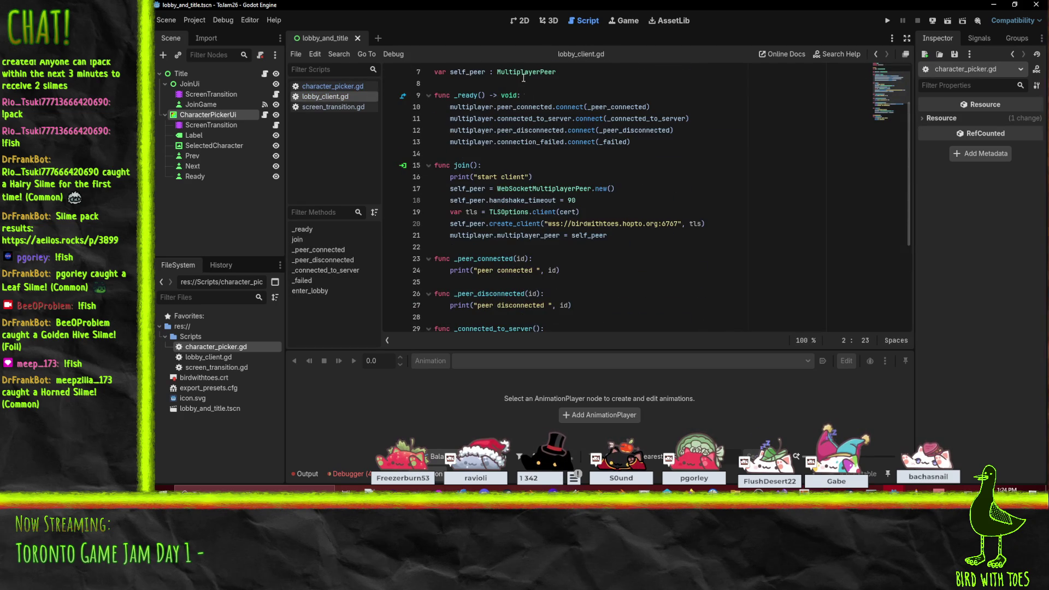
left_click(615, 234)
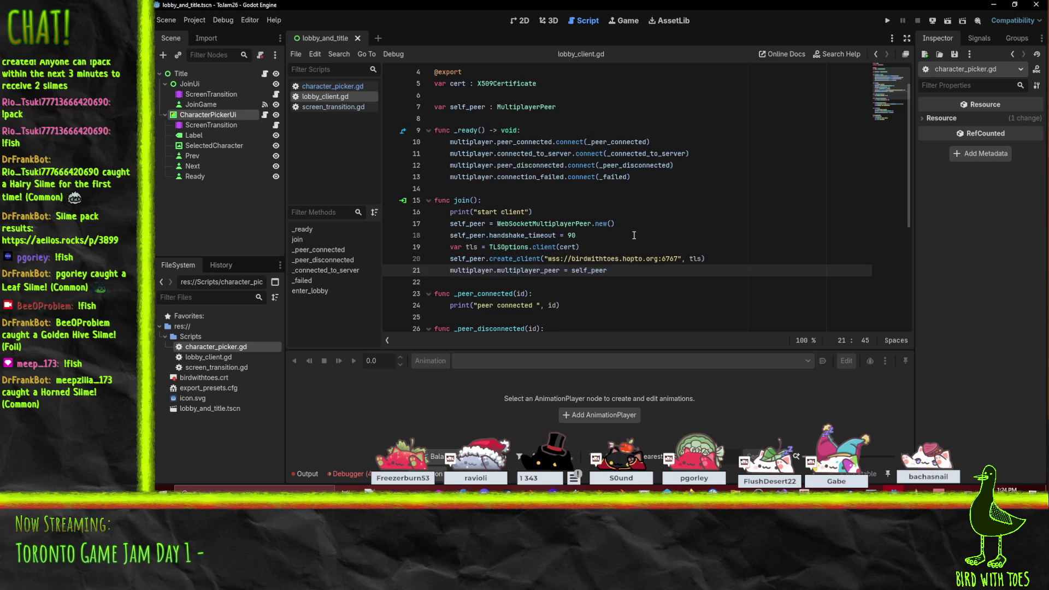
scroll(492, 230, "up", 2)
left_click(448, 213)
scroll(539, 229, "down", 2)
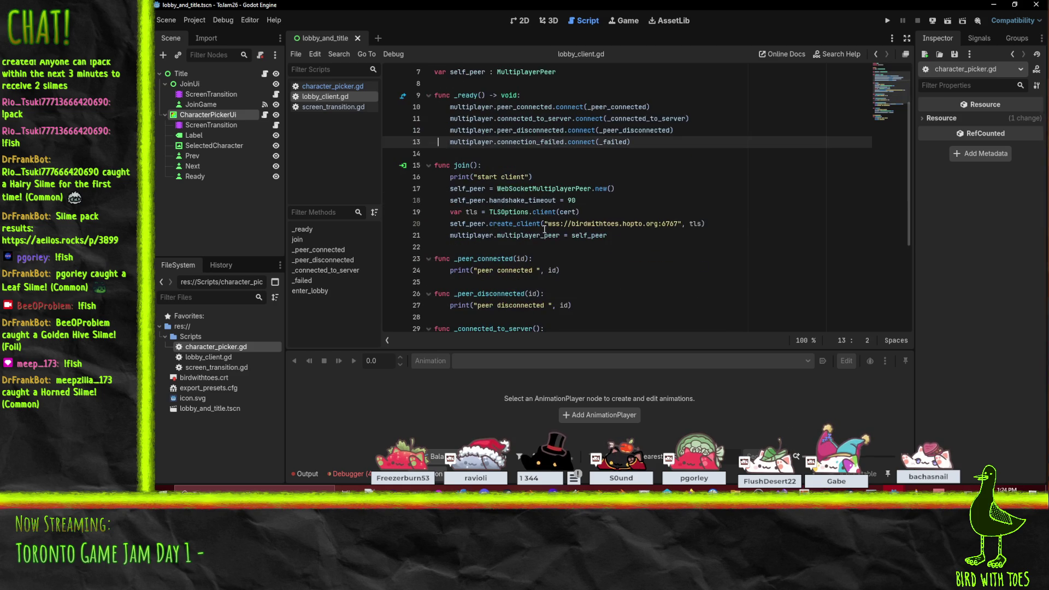
key("Down")
key("shift+Down")
key("shift+Down")
key("shift+Down")
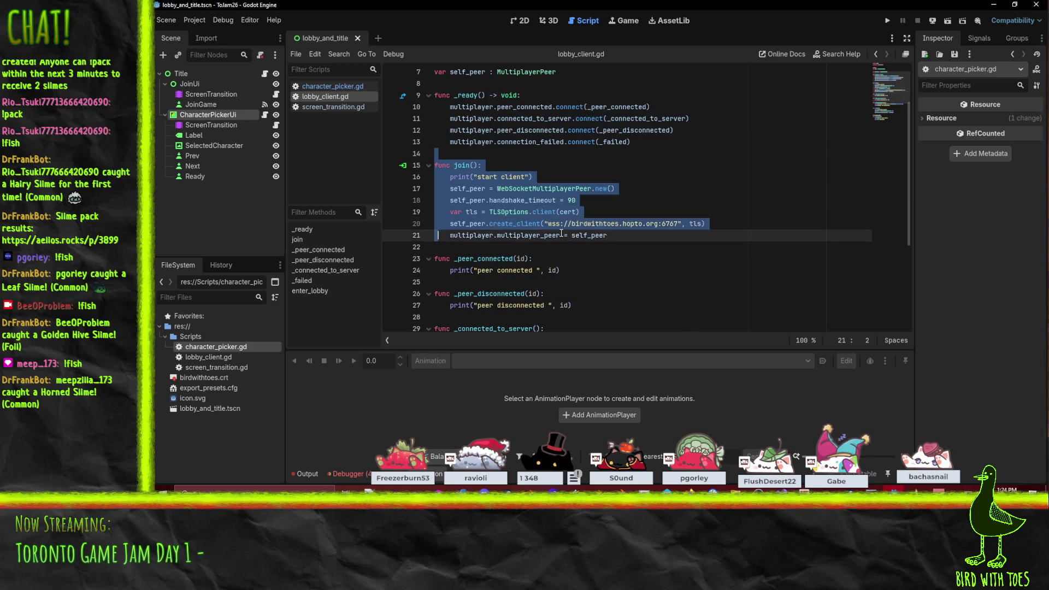
key("alt+Up")
key("alt+Up")
key("alt+Up")
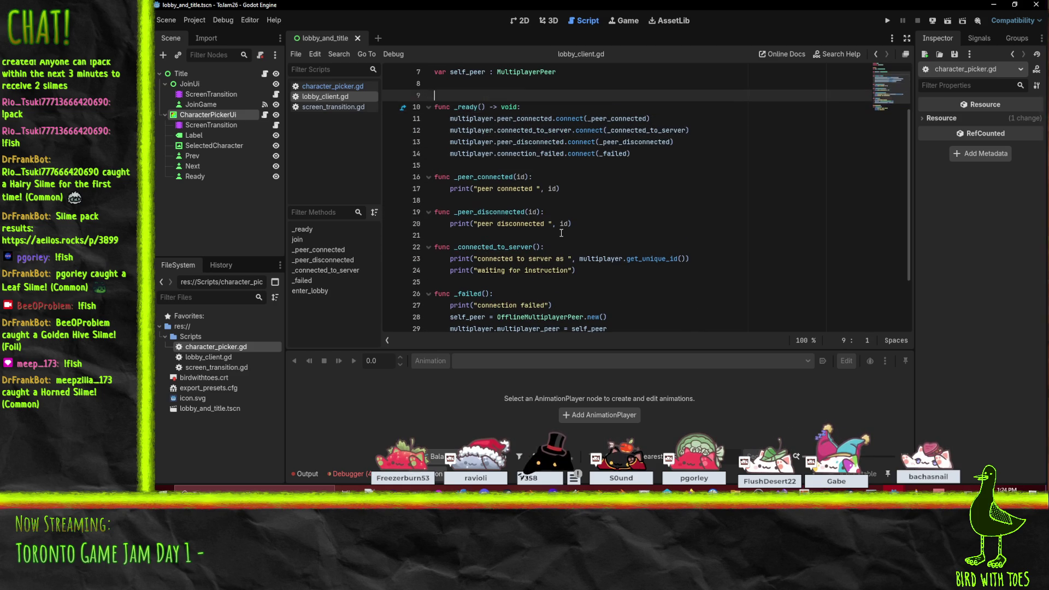
key("Return")
key("Return")
key("Up")
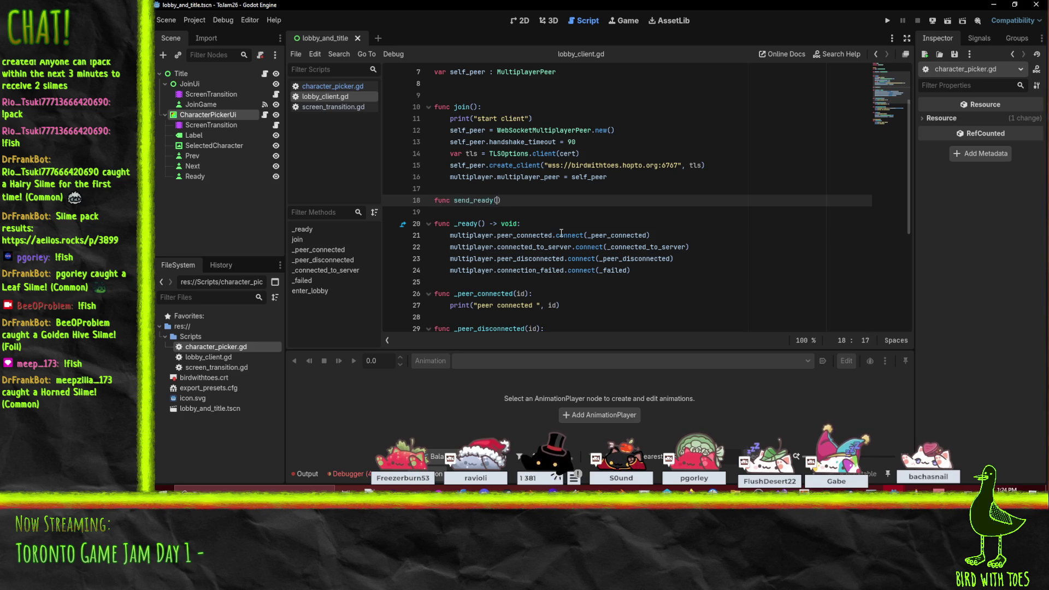
Write func send_ready(): calling rpc_id(1, "player_ready") and save the script
type(":")
key("Return")
scroll(657, 272, "down", 6)
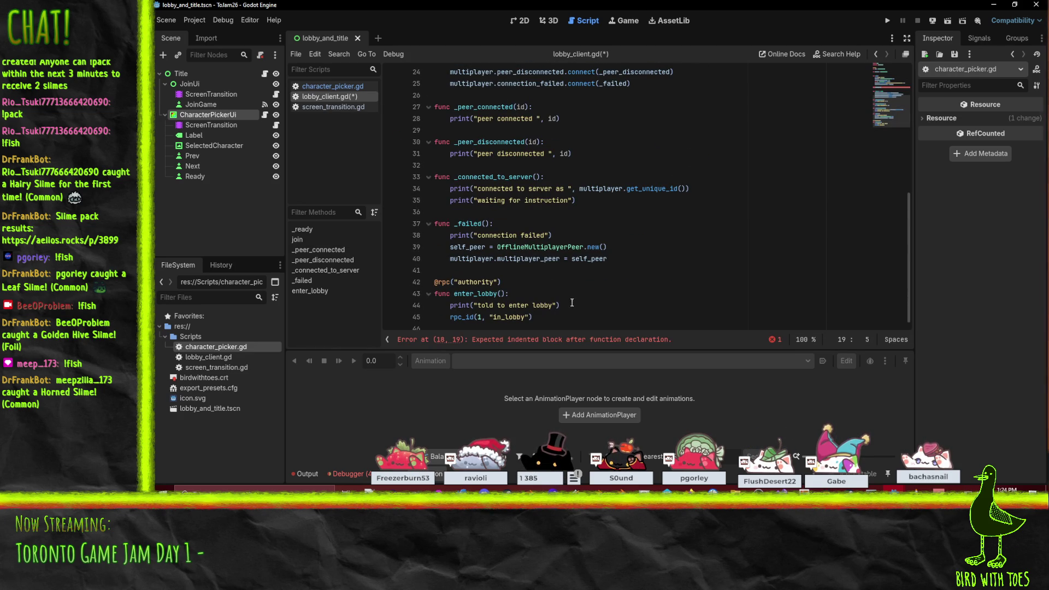
scroll(659, 294, "up", 8)
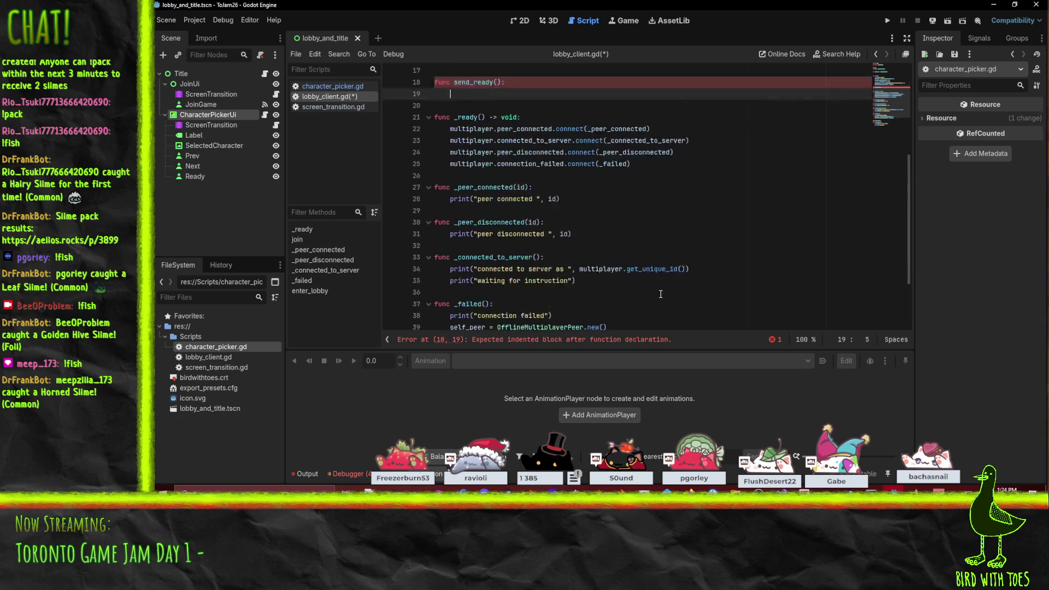
type("id(1\"")
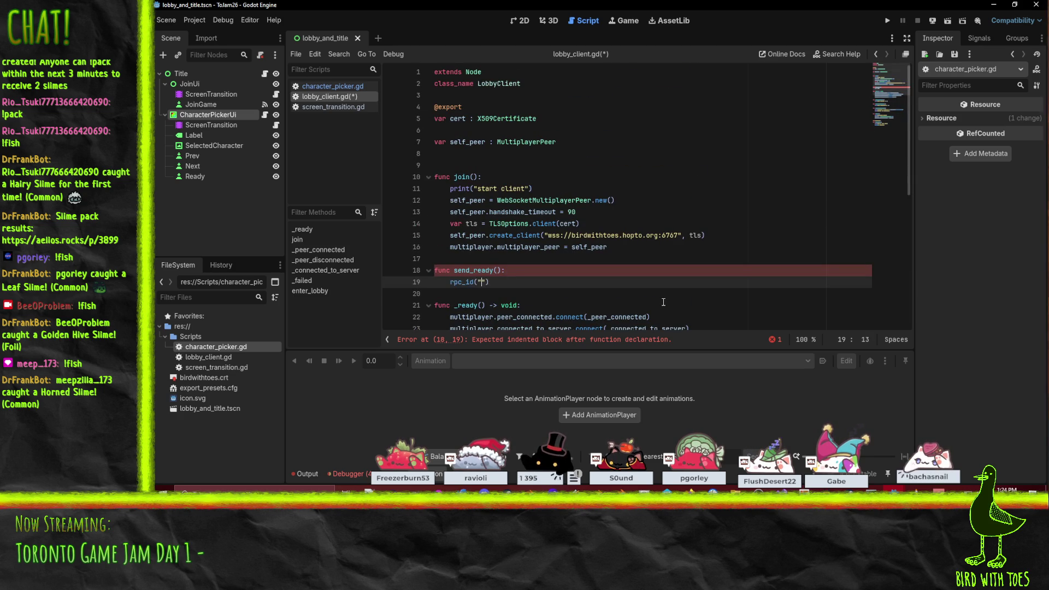
type("ready")
key("Left")
key("Left")
key("Left")
type("1,")
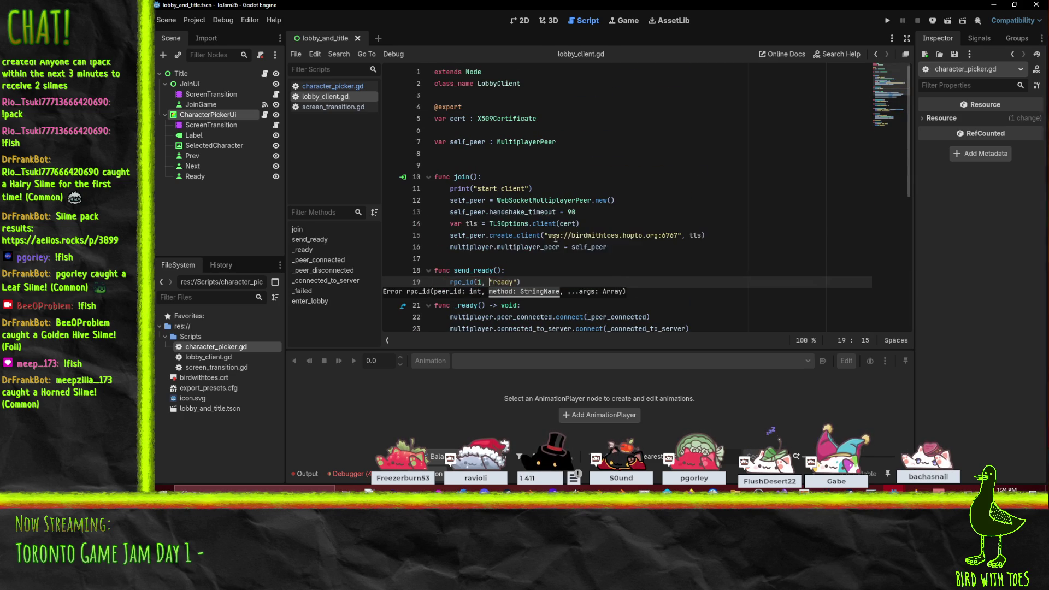
key("ctrl+s")
left_click(555, 247)
left_click(493, 282)
type("player")
type("_")
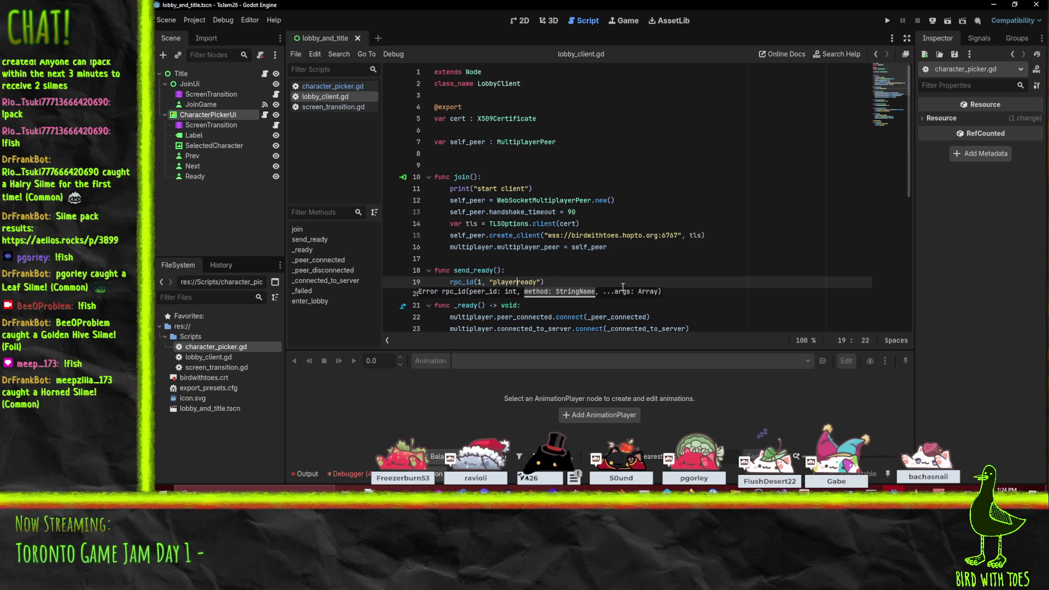
left_click(551, 269)
double_click(516, 282)
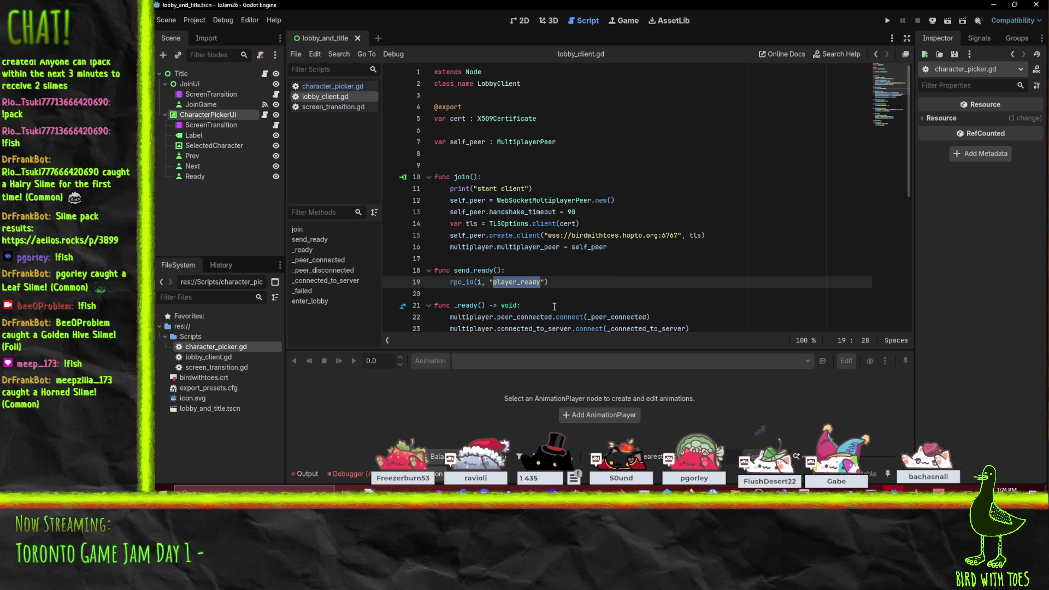
mouse_move(893, 488)
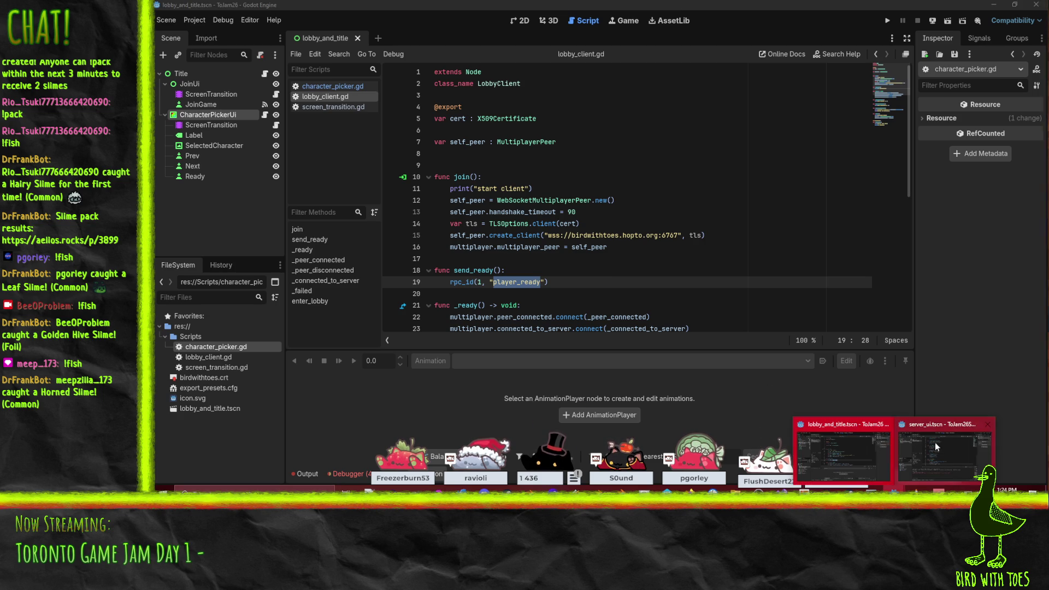
left_click(941, 442)
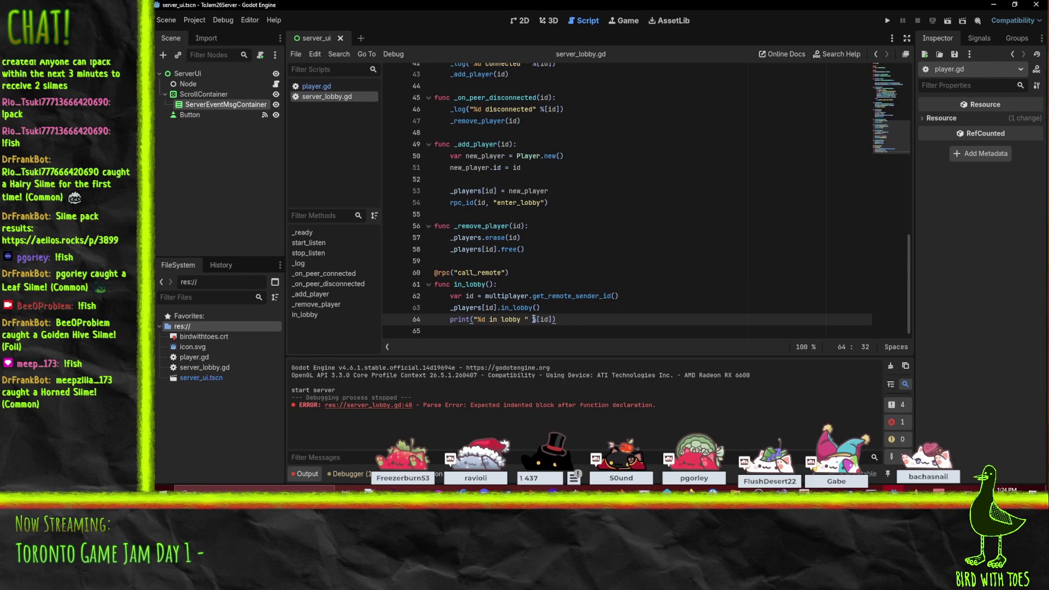
key("Down")
key("Return")
type("@")
key("Left")
key("Right")
type("rpc(\"cal")
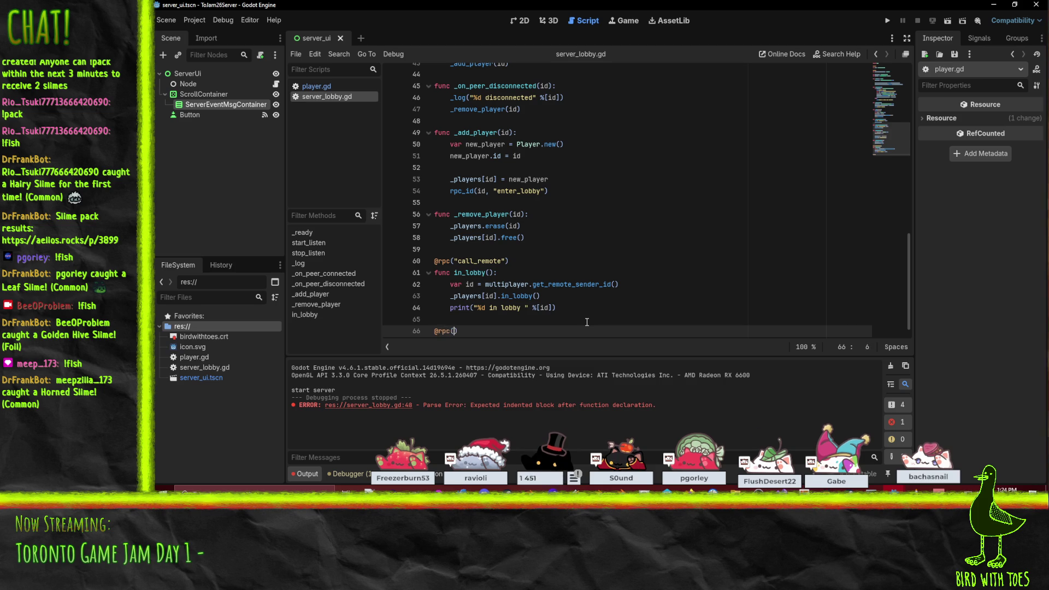
type("l_remote")
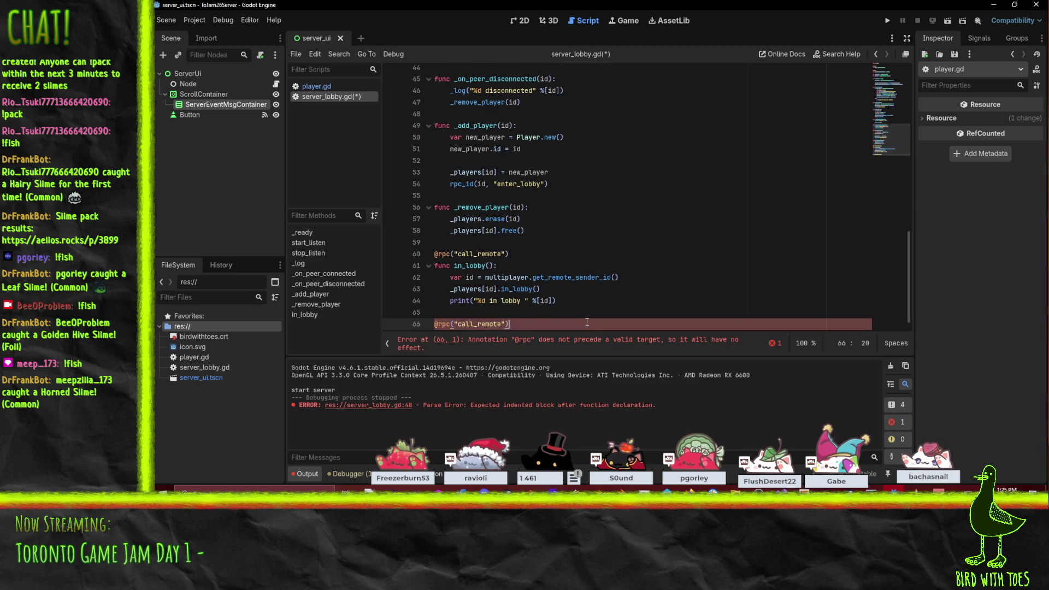
key("End")
key("Return")
type("func playe")
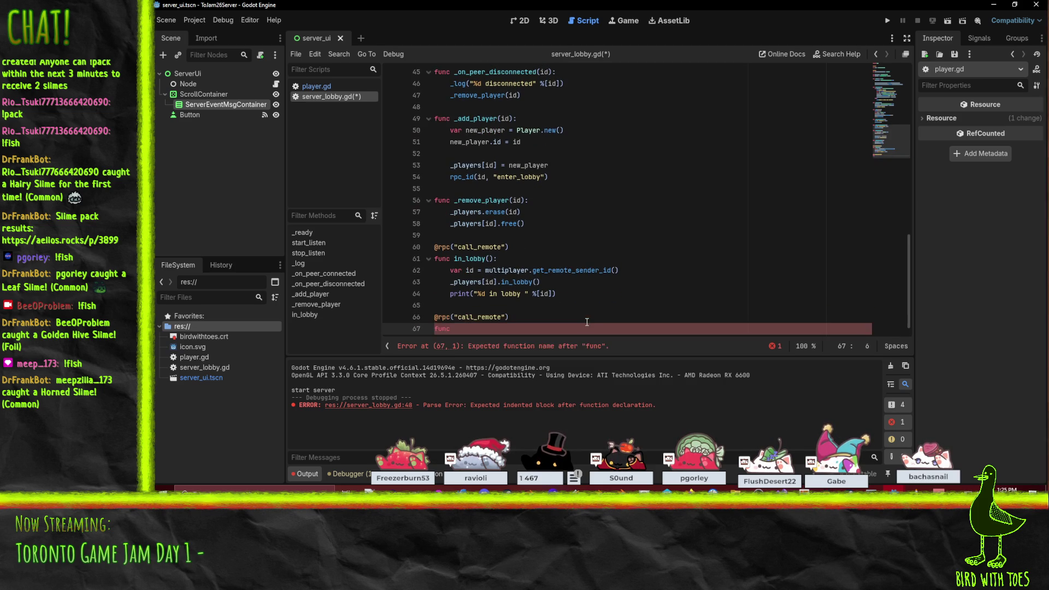
type("r_ready(")
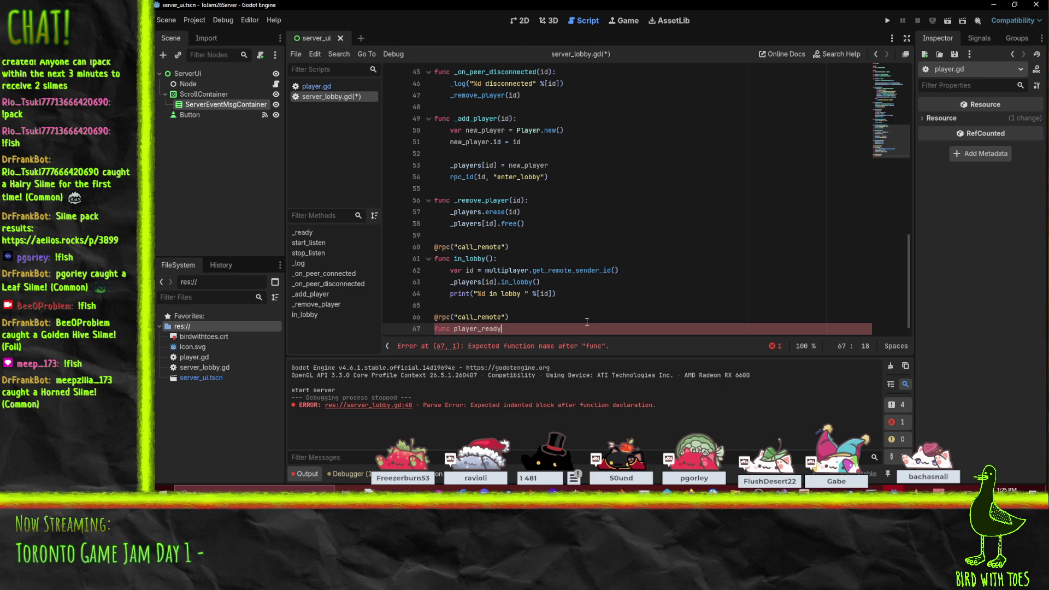
type("):")
key("Return")
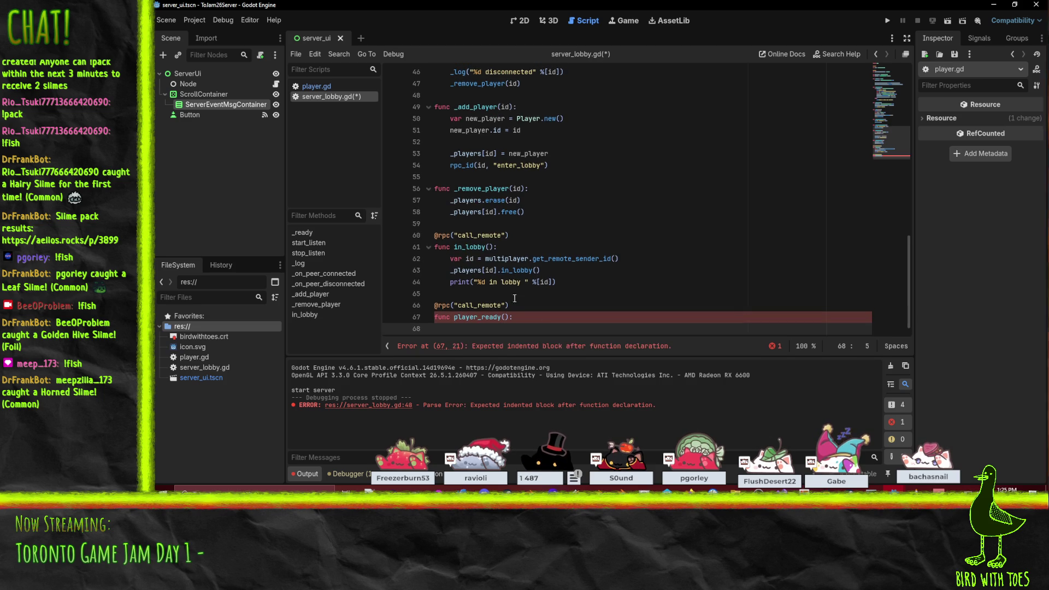
Copy in_lobby()'s body into player_ready(), change the print to "is ready", and save
left_click(497, 259)
key("Home")
key("shift+Down")
key("shift+Down")
key("shift+Down")
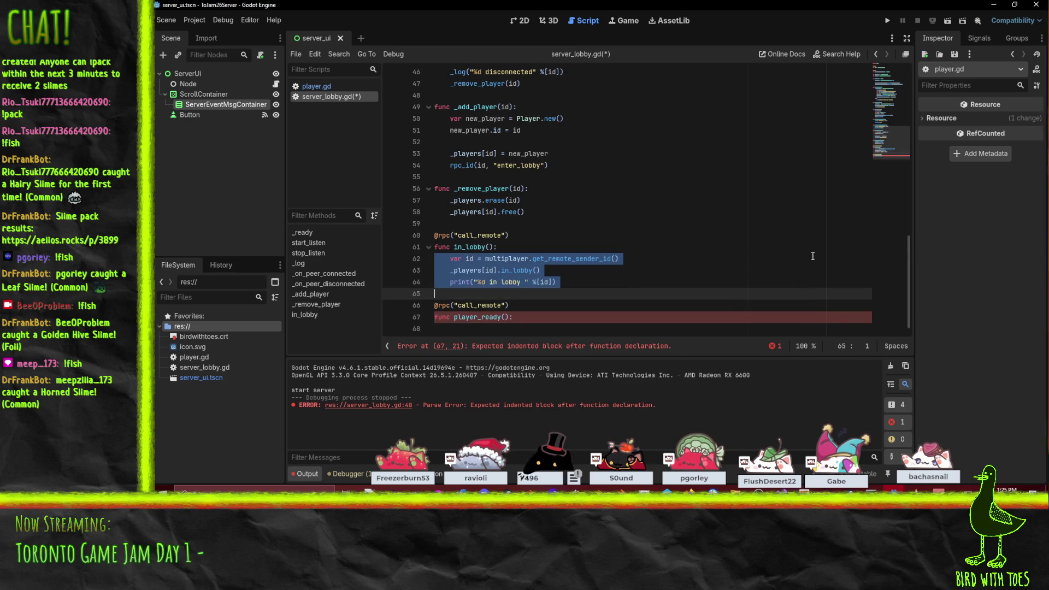
key("Down")
key("Down")
key("Down")
type("var id = multiplayer.get_remote_sender_id()     _players[id].in_lobby()     print(\"%d in lobby \" %[id])")
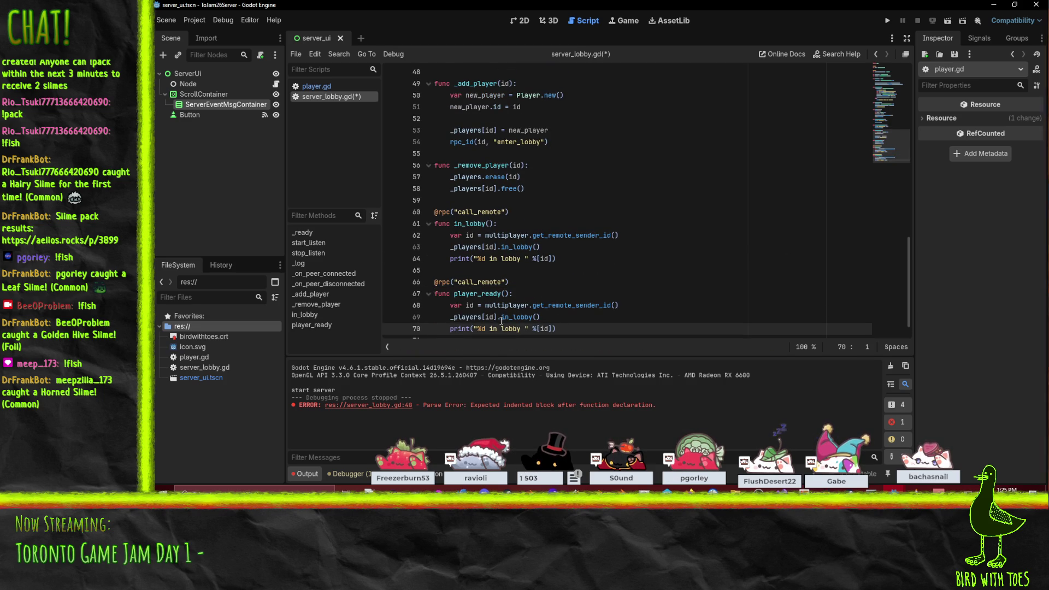
left_click_drag(490, 329, 524, 331)
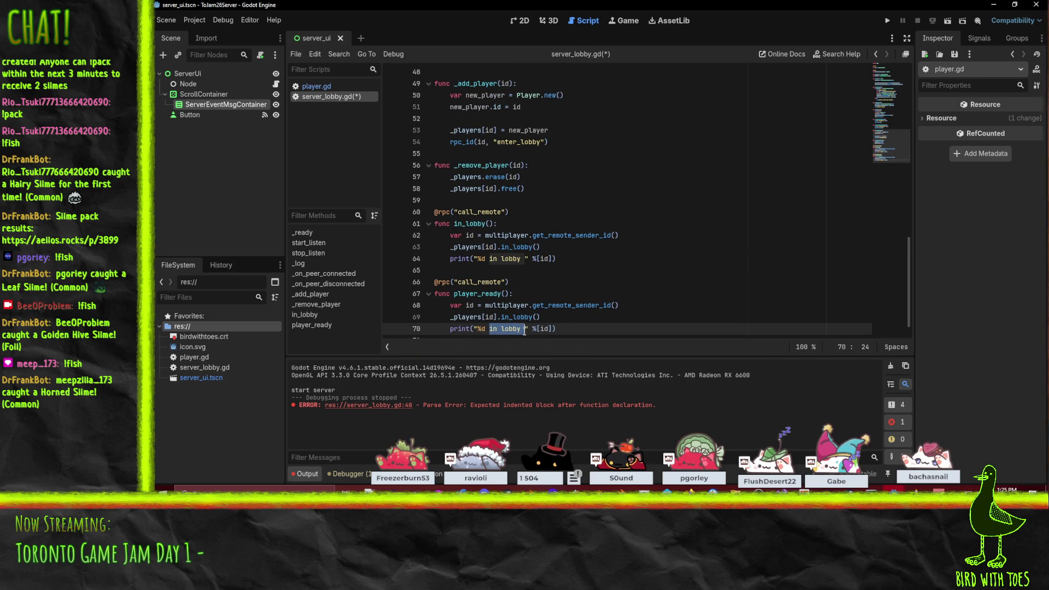
type("is ready")
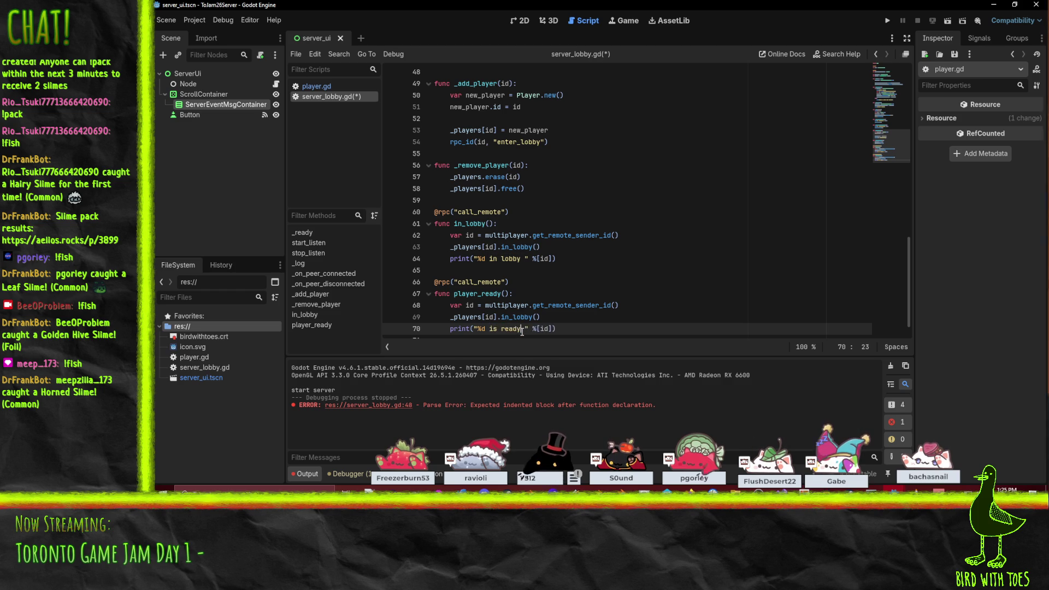
key("Up")
key("Up")
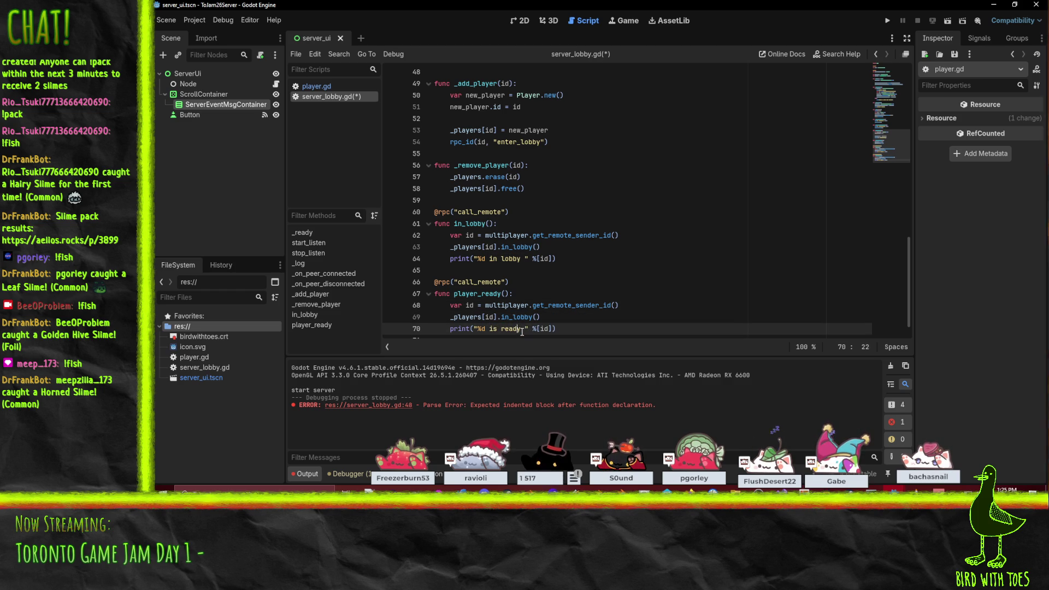
key("ctrl+s")
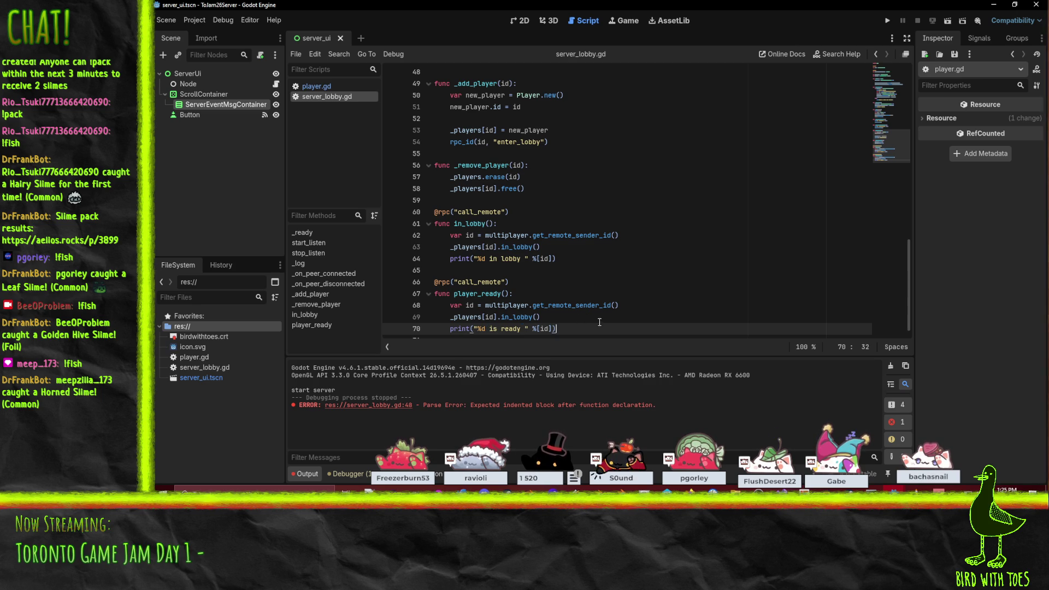
Add comments '# pick a lane for the player' and '# if all lanes are occupied put player in queue and notify'
key("Return")
key("Return")
type("# todo")
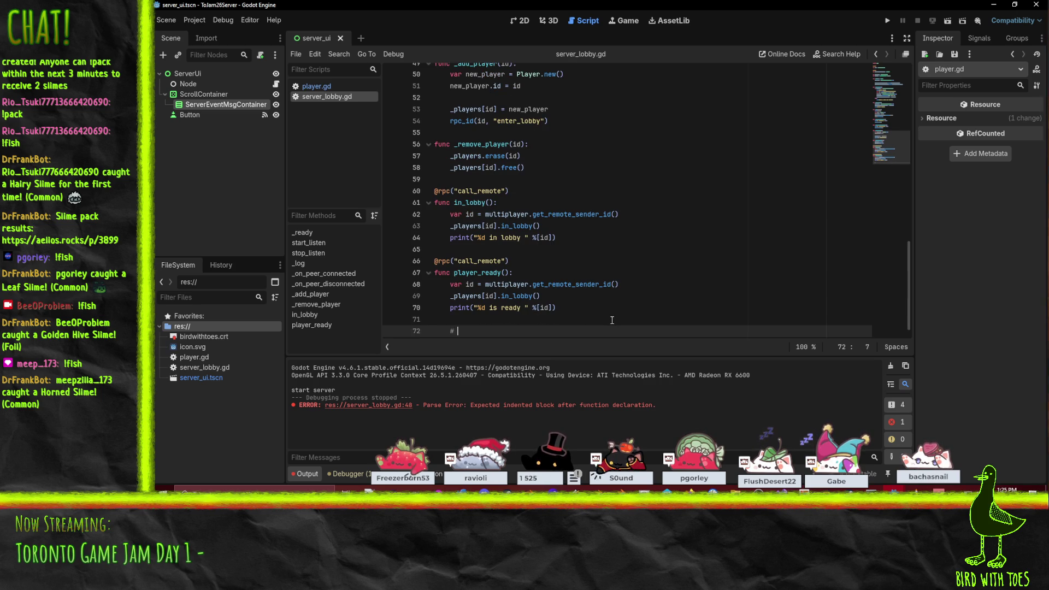
type(": pick a lane for ")
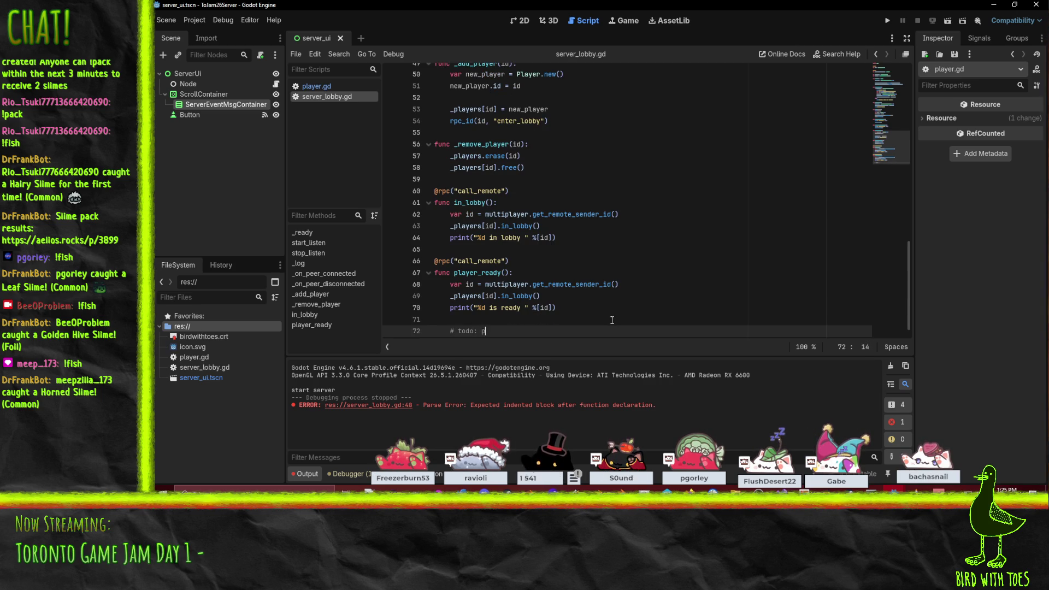
type("the player")
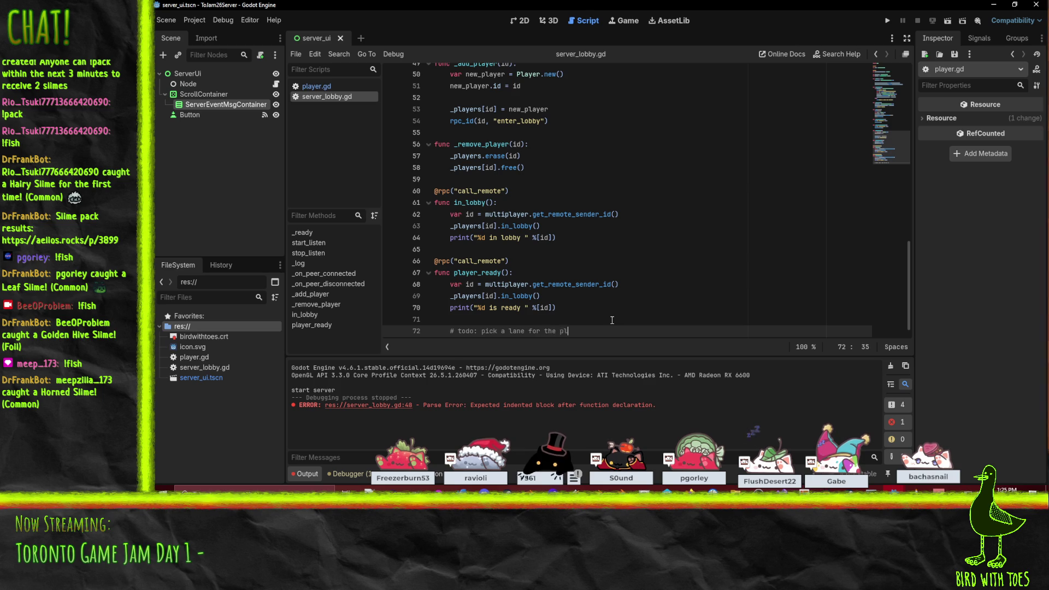
key("Return")
type("@")
key("BackSpace")
type("#")
key("Up")
key("Right")
key("Delete")
key("Delete")
key("Delete")
key("Delete")
key("Delete")
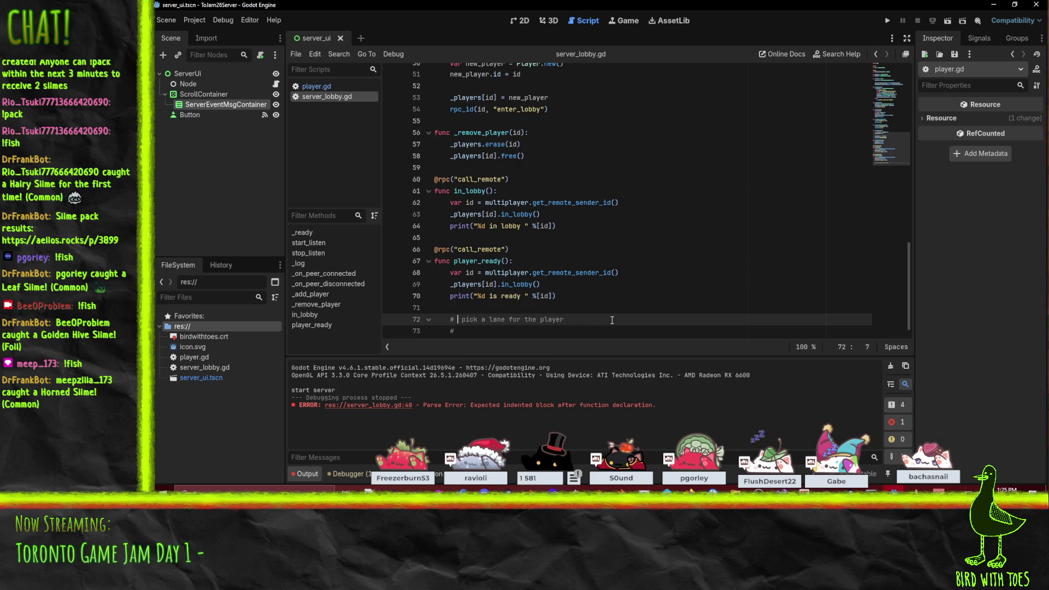
key("Down")
type("if th")
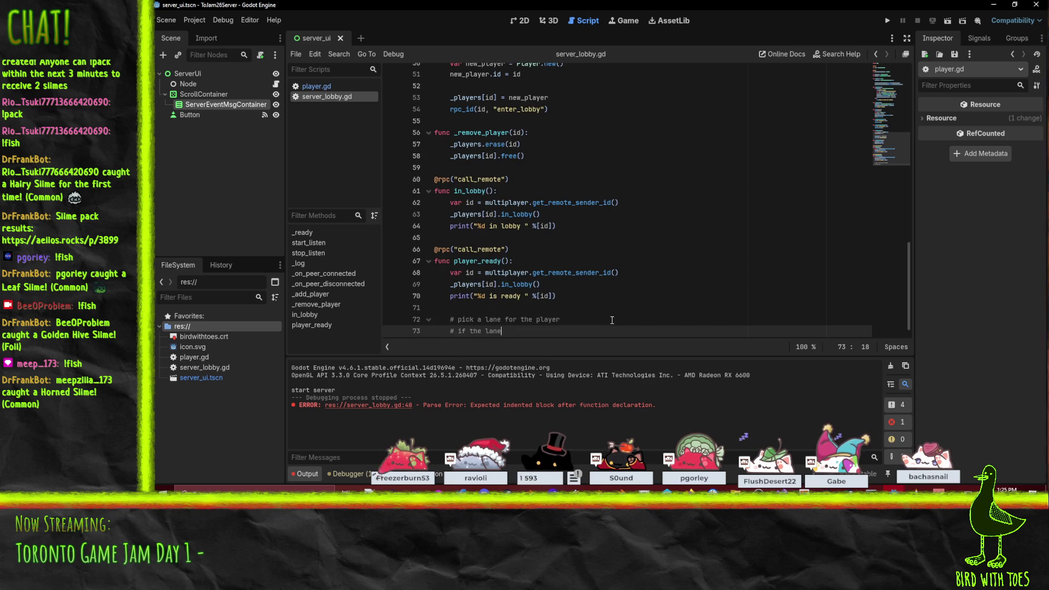
key("BackSpace")
key("BackSpace")
type("all l")
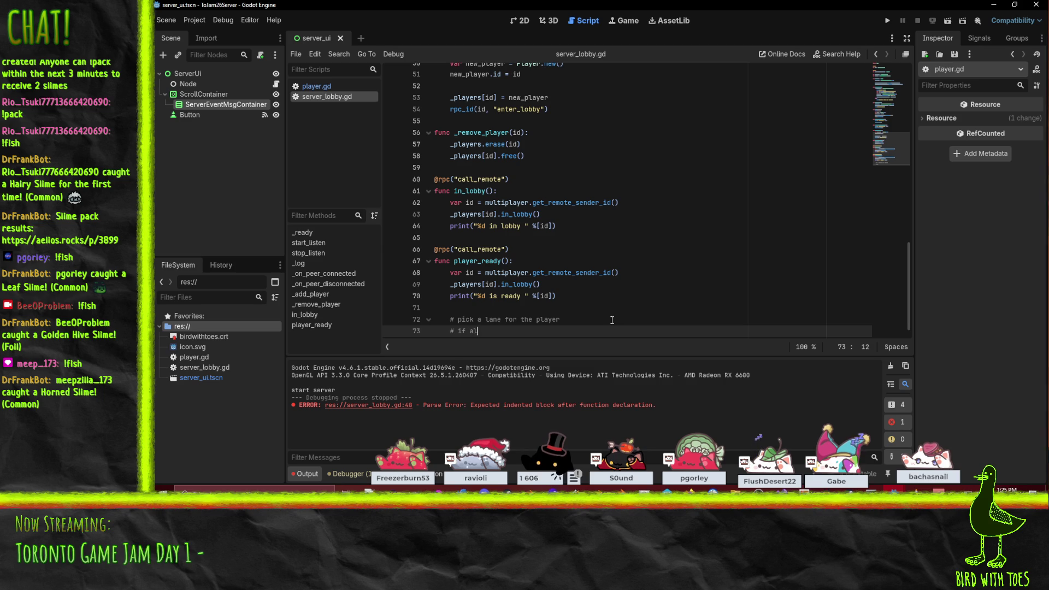
key("BackSpace")
type("anes are occupied")
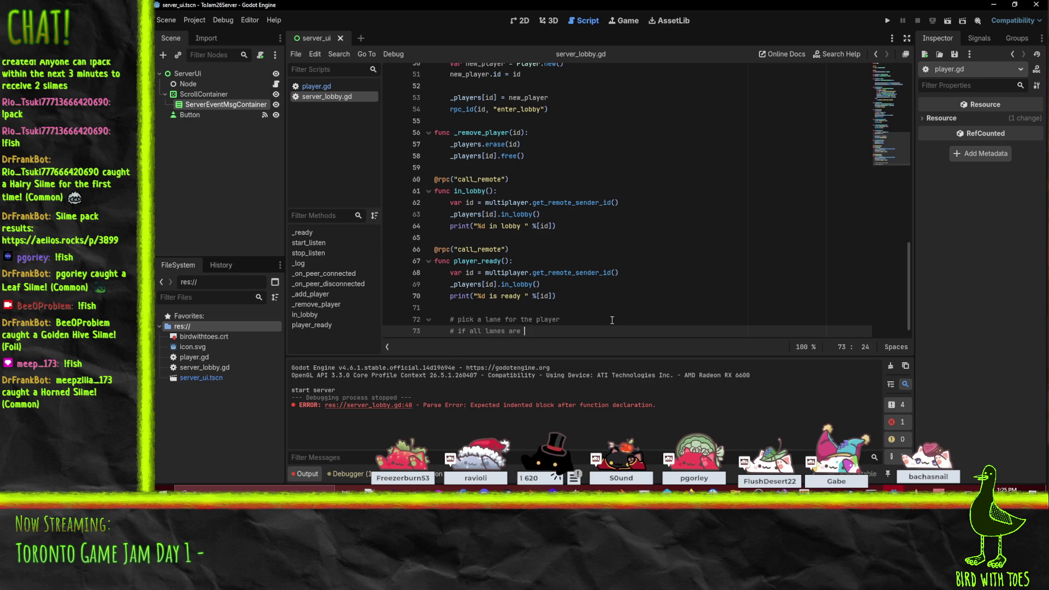
type(" put player in qu")
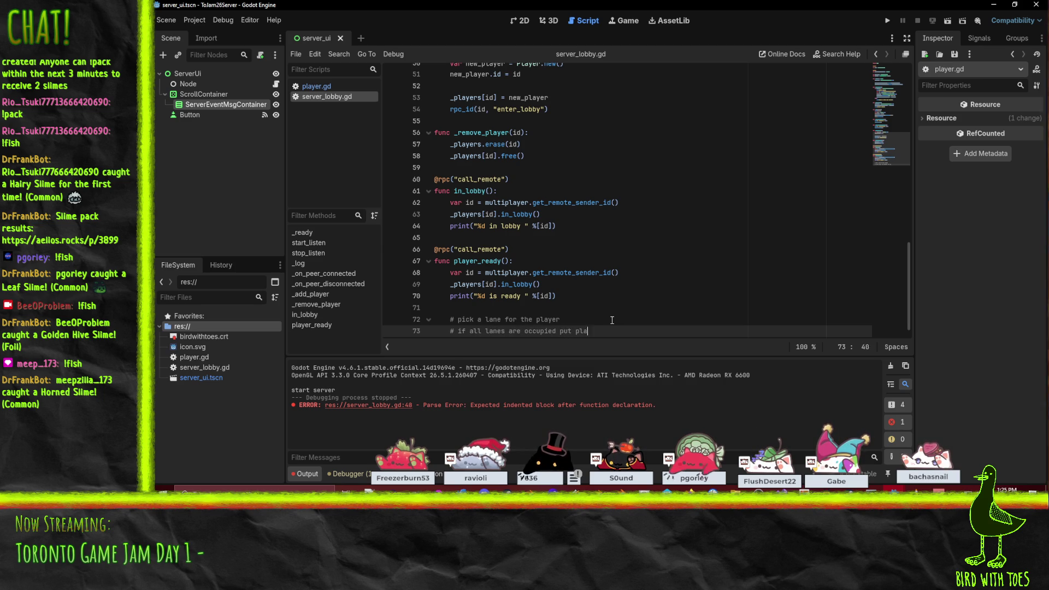
type("eue and update")
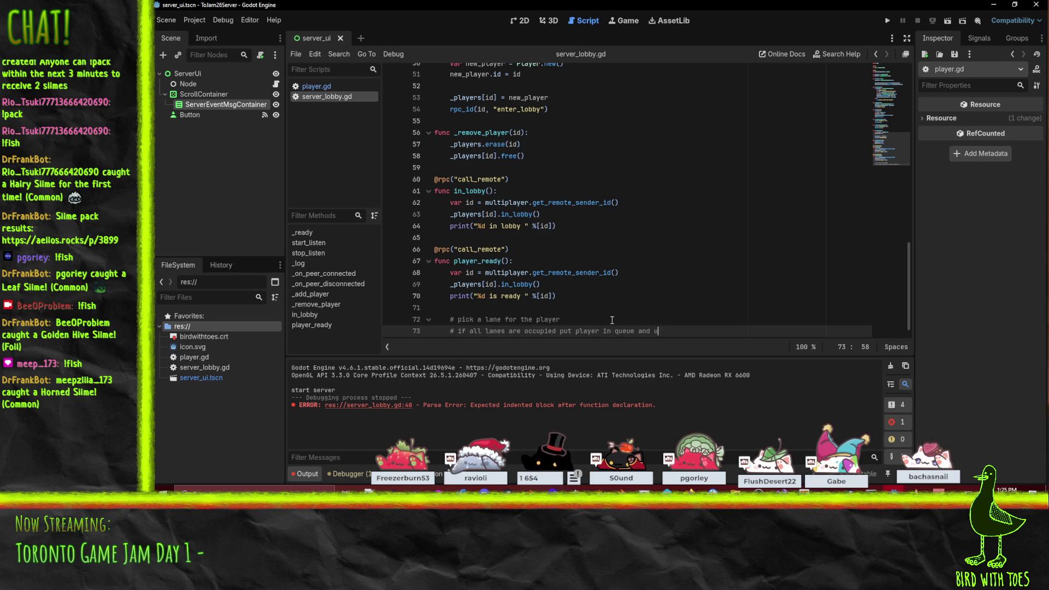
key("BackSpace")
key("BackSpace")
key("BackSpace")
type("noti")
Add the comment '# if lane is free notify player of lane and countdown to start'
key("Return")
type("# if ")
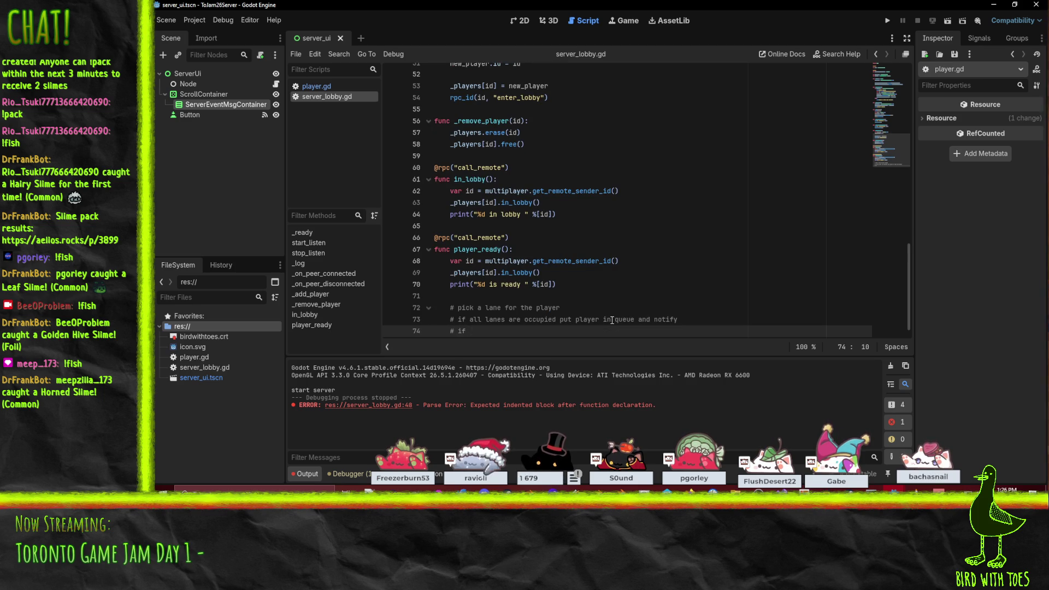
type("lane is free notify playe")
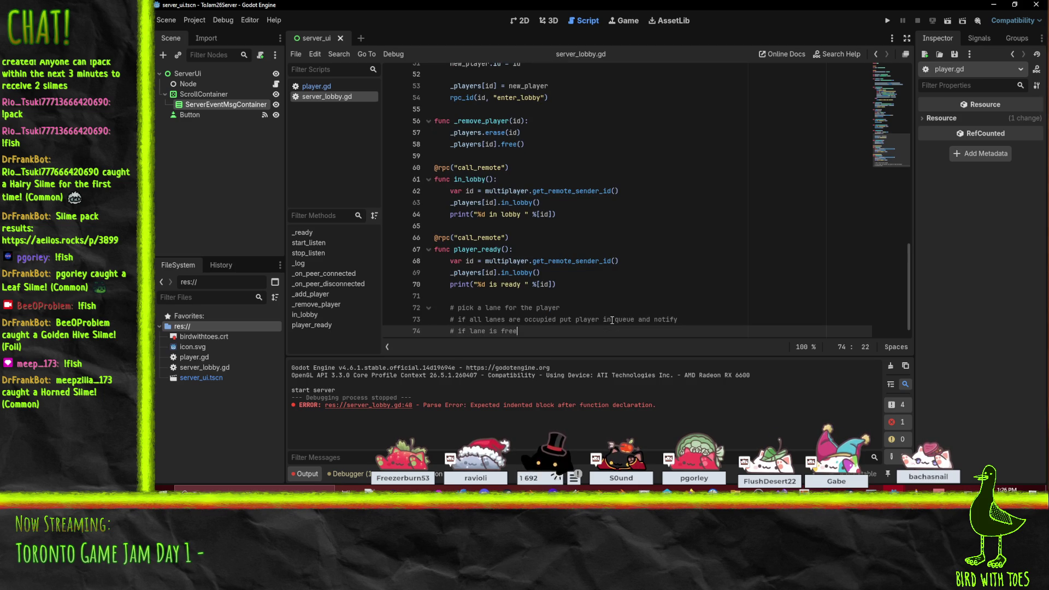
type("r of lane")
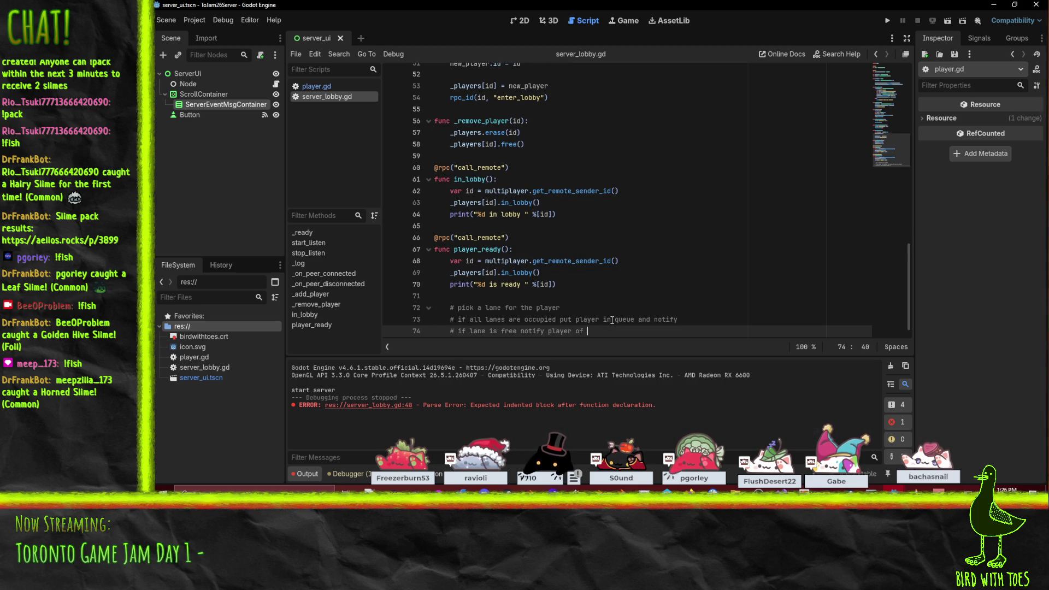
type(" and t")
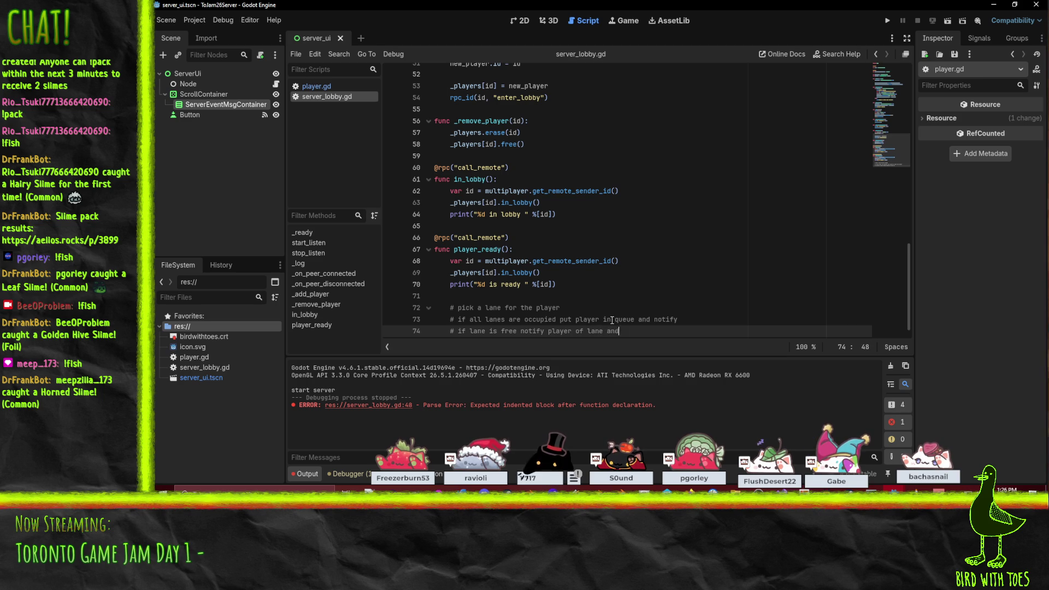
type("ime")
key("BackSpace")
key("BackSpace")
key("BackSpace")
type("countdown to")
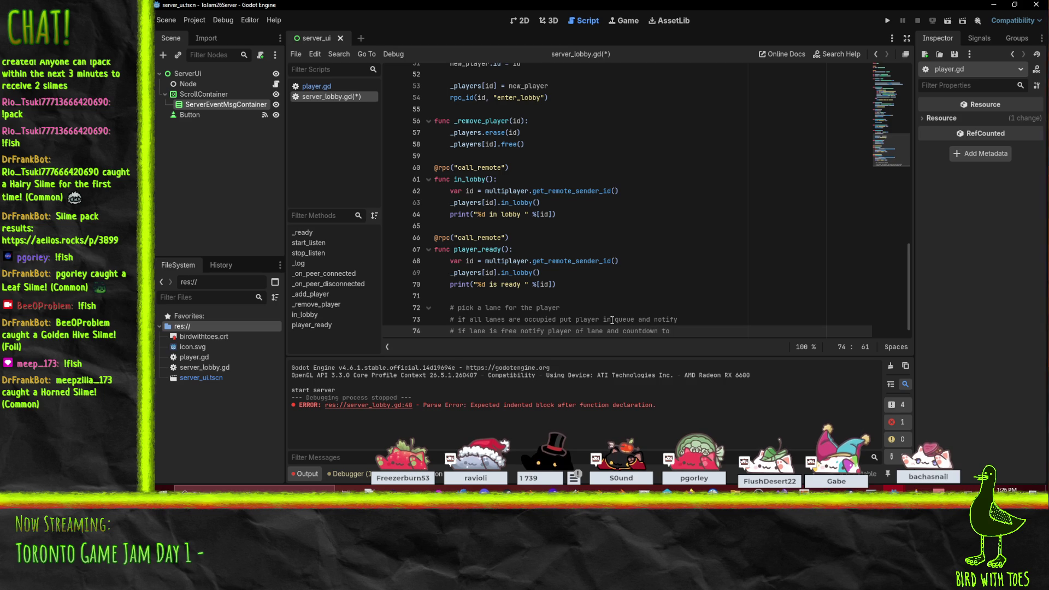
type("ext")
key("BackSpace")
key("BackSpace")
key("BackSpace")
type("start")
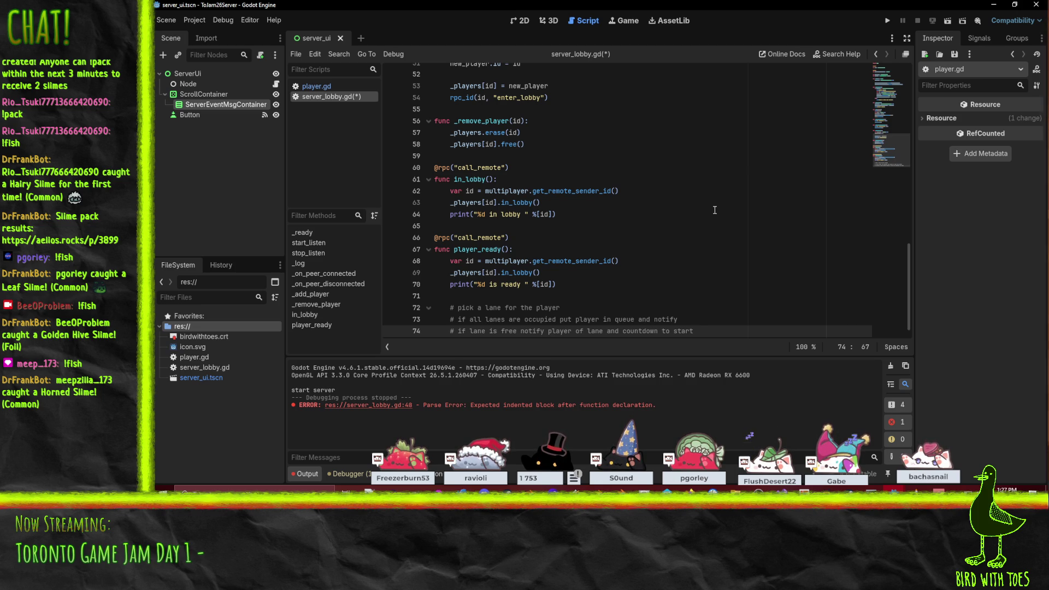
Replace the in_lobby() calls on lines 63 and 69 with 'state = PLAYER.lobby' and 'state = PLAYER.ready'
scroll(712, 247, "down", 1)
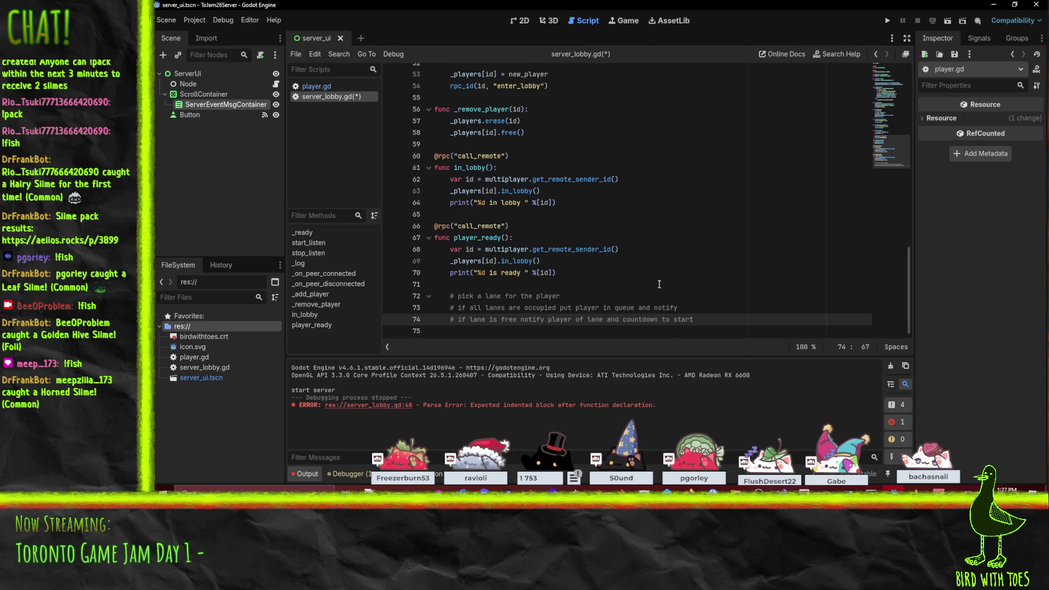
double_click(511, 261)
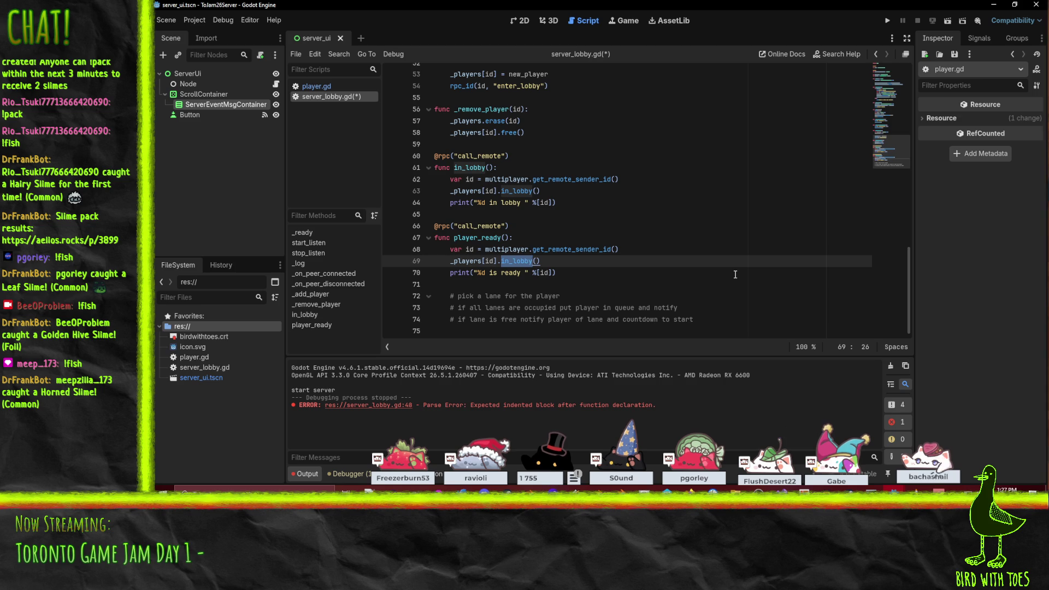
key("shift+F3")
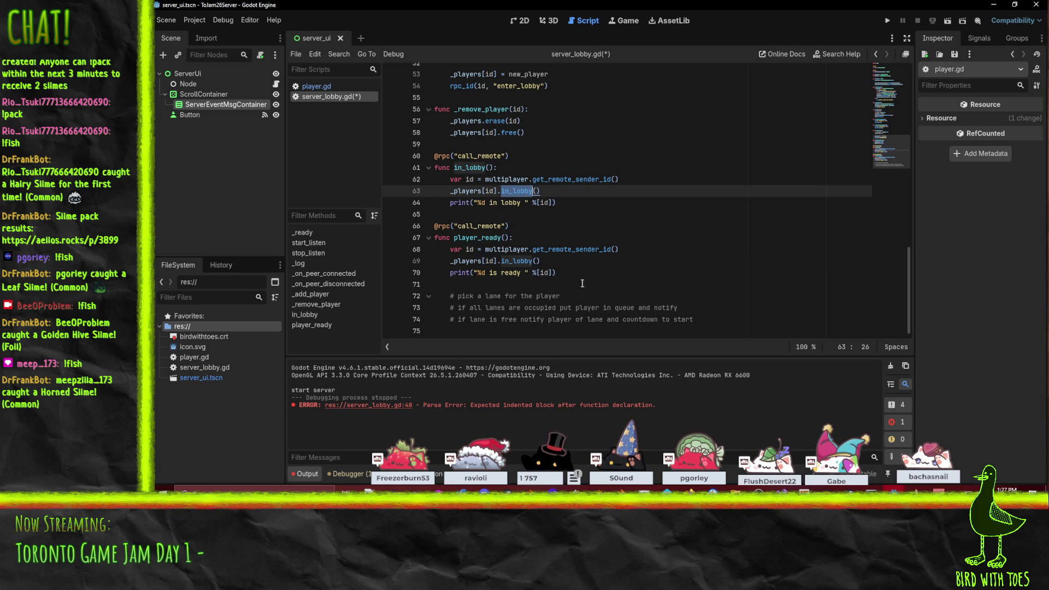
key("Left")
key("Down")
key("Up")
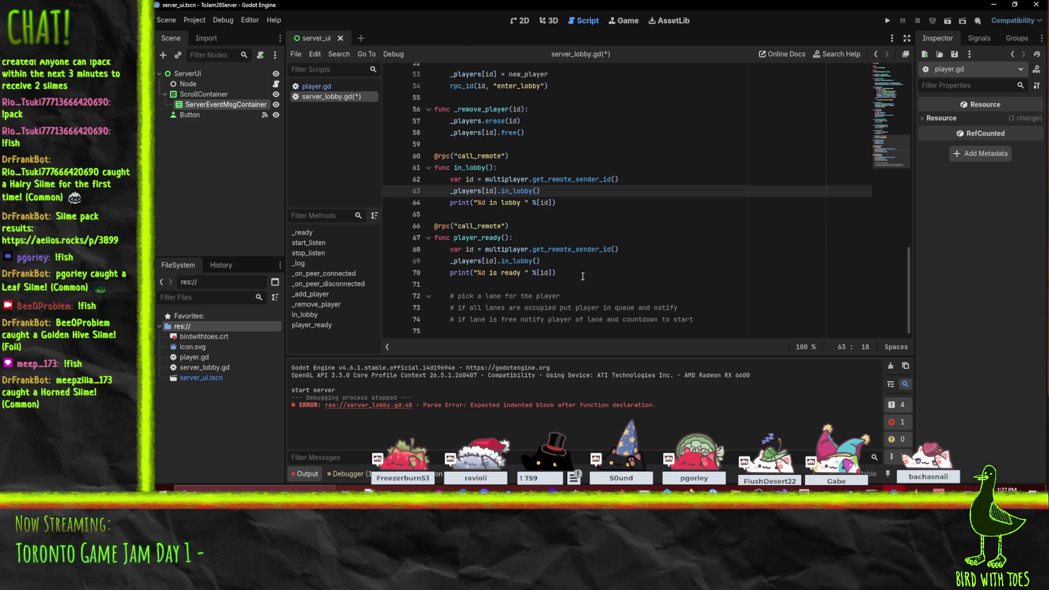
key("shift+End")
type("sta")
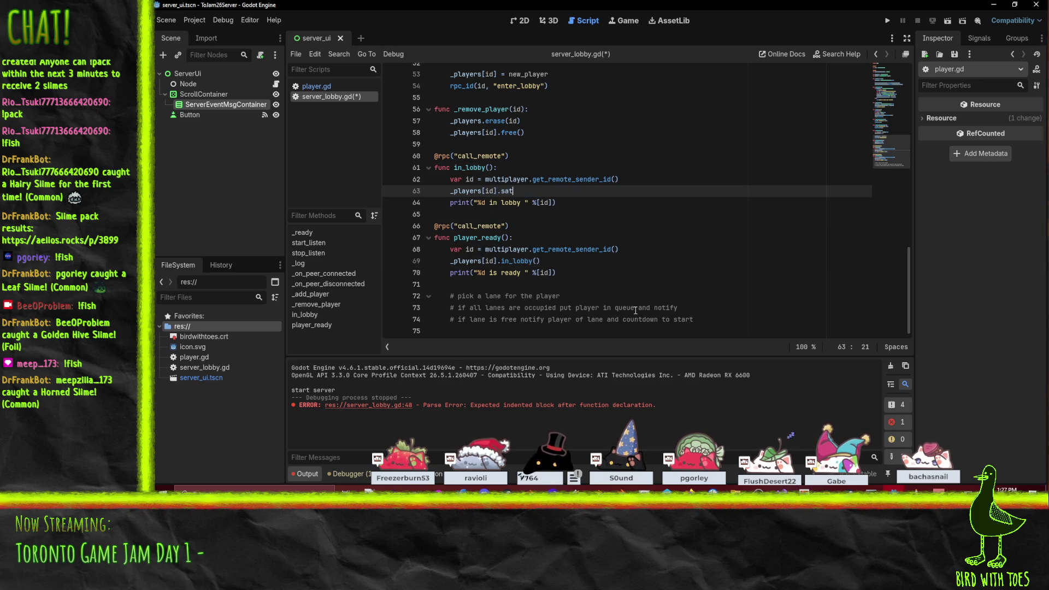
type("te = ")
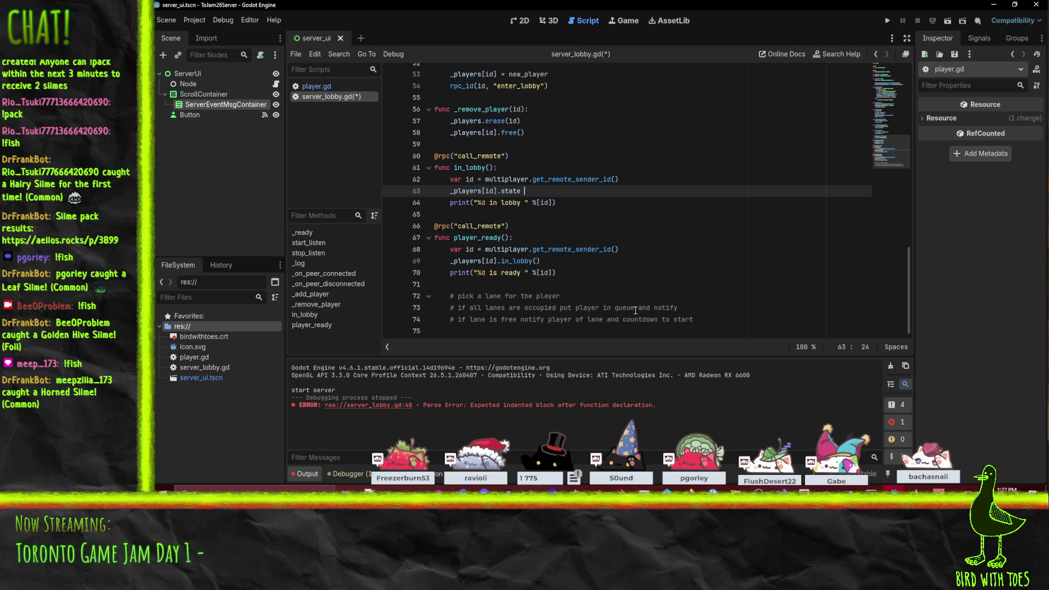
type("PLAYER.lobby")
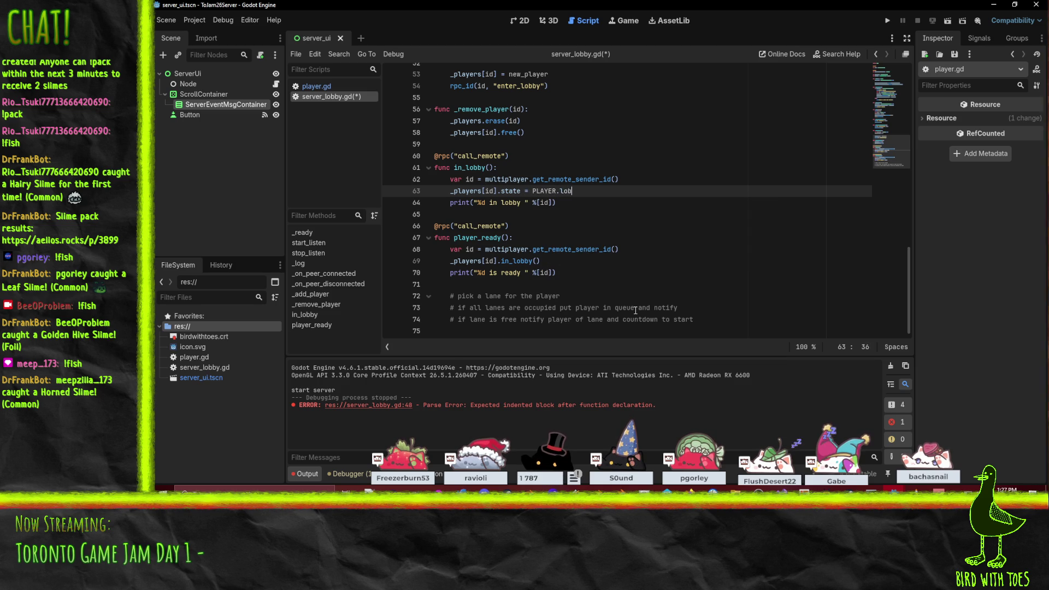
left_click_drag(501, 261, 501, 249)
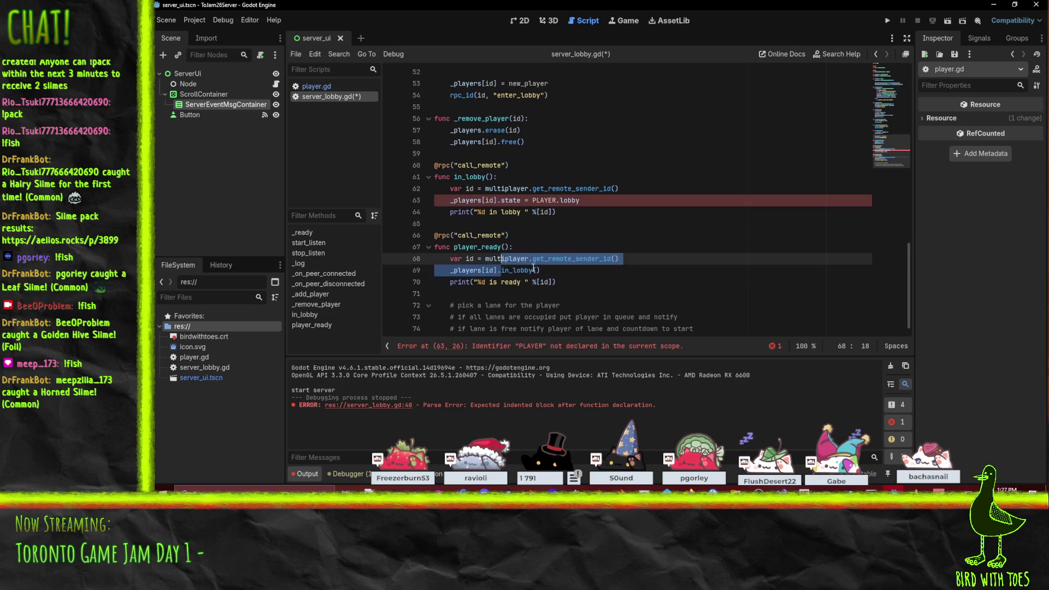
double_click(533, 268)
type("state = PLAYER.re")
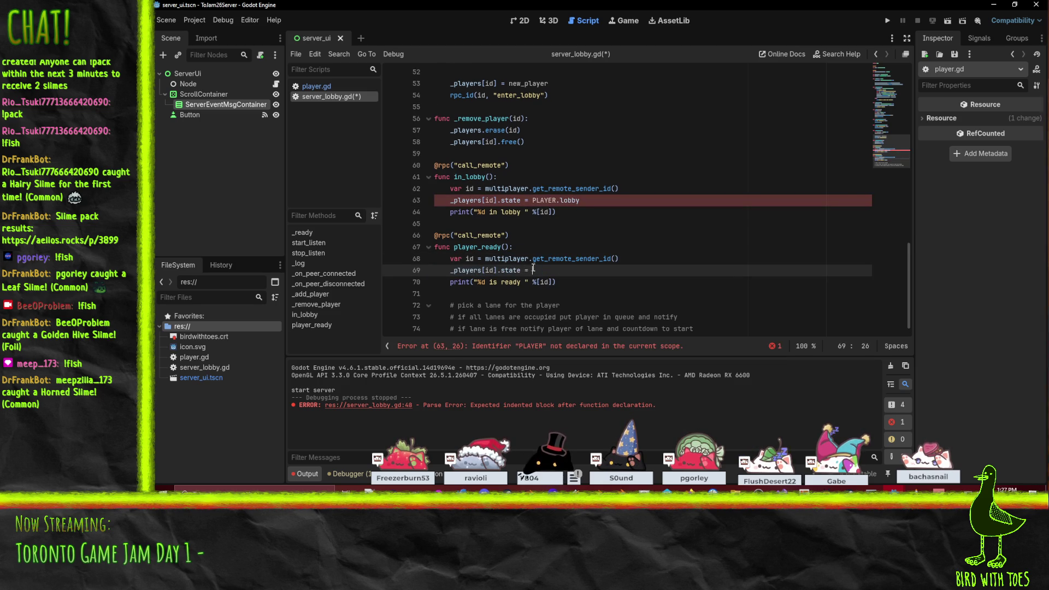
type("ady")
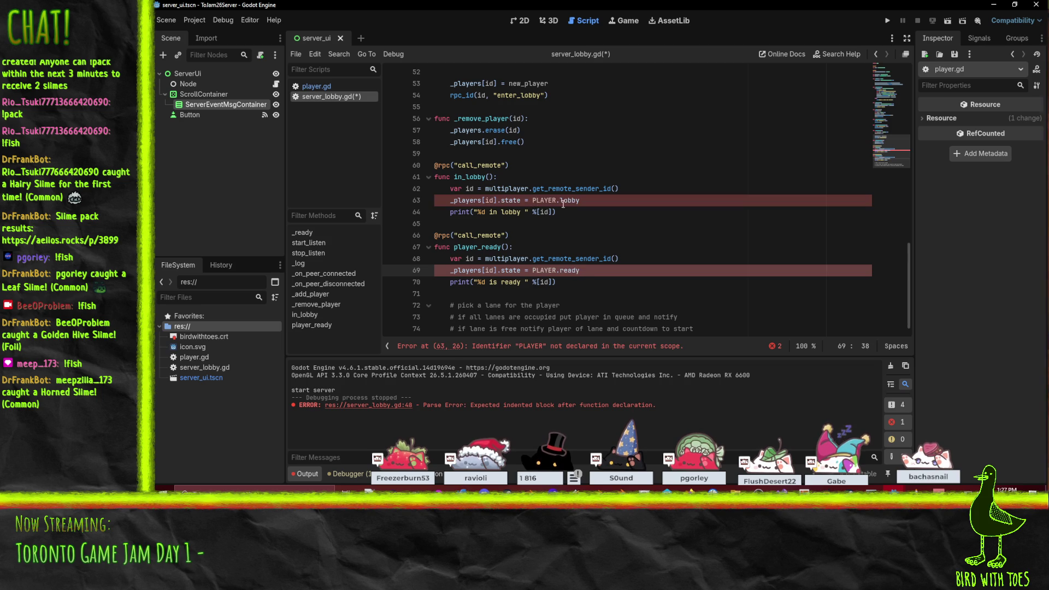
Correct the assignments to Player.LOBBY on line 63 and Player.READY on line 69
double_click(552, 201)
type("PLayer")
key("Right")
type("L")
key("Tab")
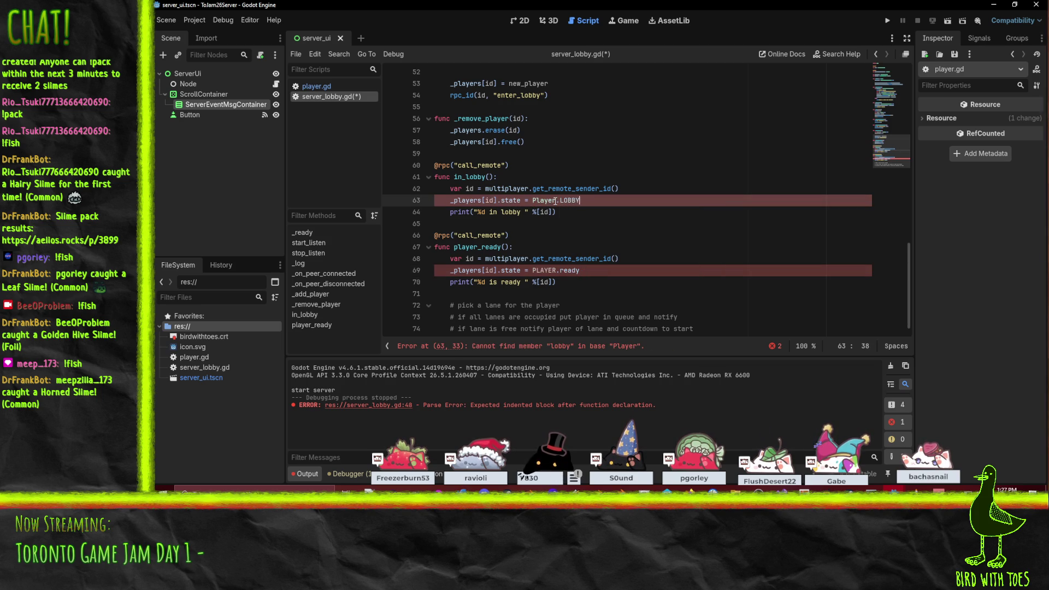
left_click_drag(533, 270, 557, 271)
type("Player")
double_click(557, 271)
type("READY")
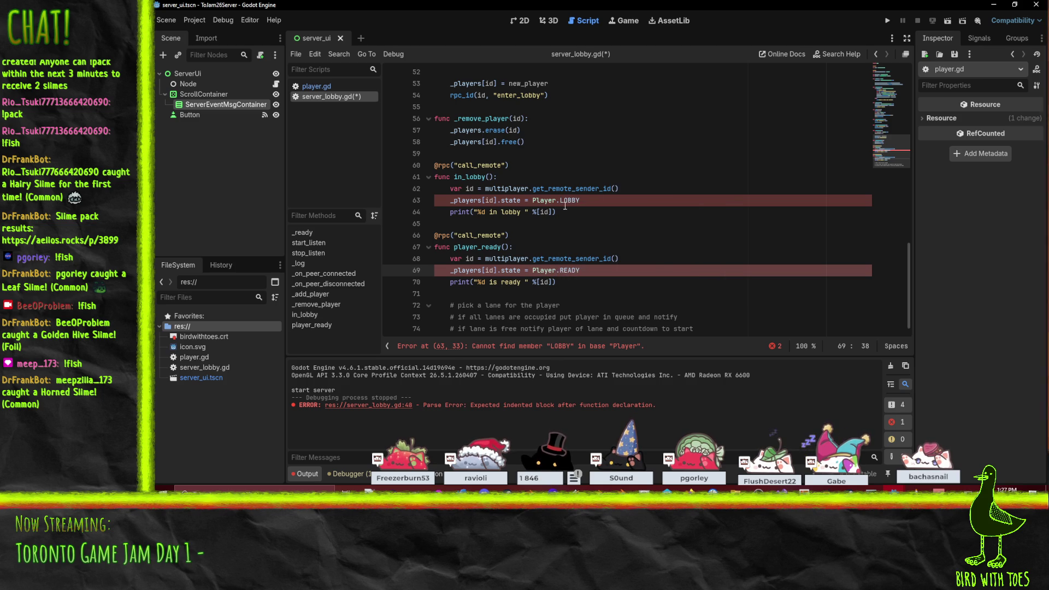
Add the STATE_ prefix to get Player.STATE_LOBBY and Player.STATE_READY, and save server_lobby.gd
left_click(560, 200)
type("STATE_")
key("shift+Left")
key("shift+Left")
key("shift+Left")
key("shift+Left")
key("ctrl+c")
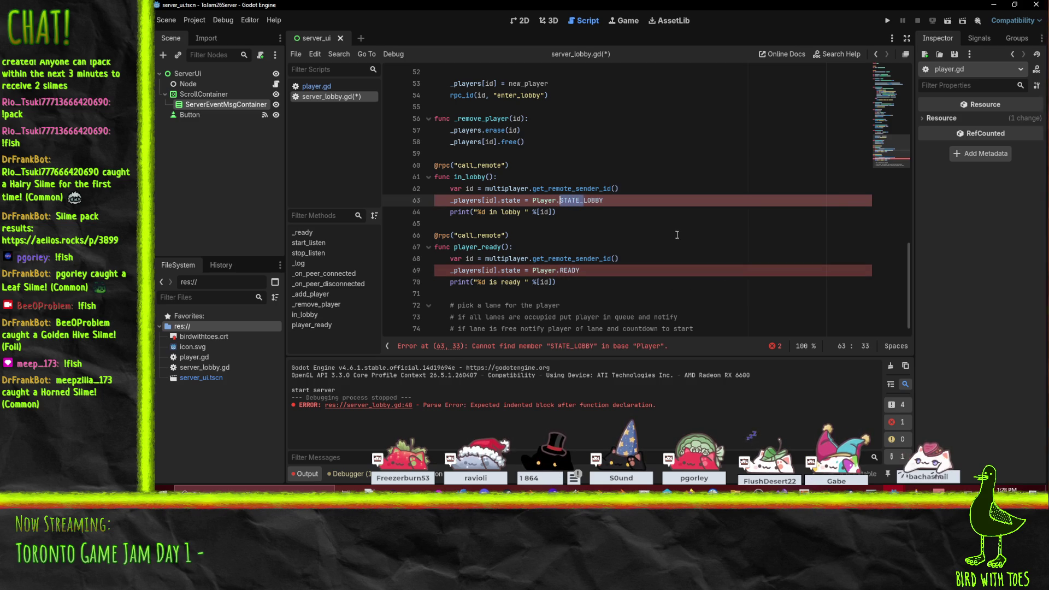
left_click(560, 269)
key("ctrl+v")
left_click(604, 307)
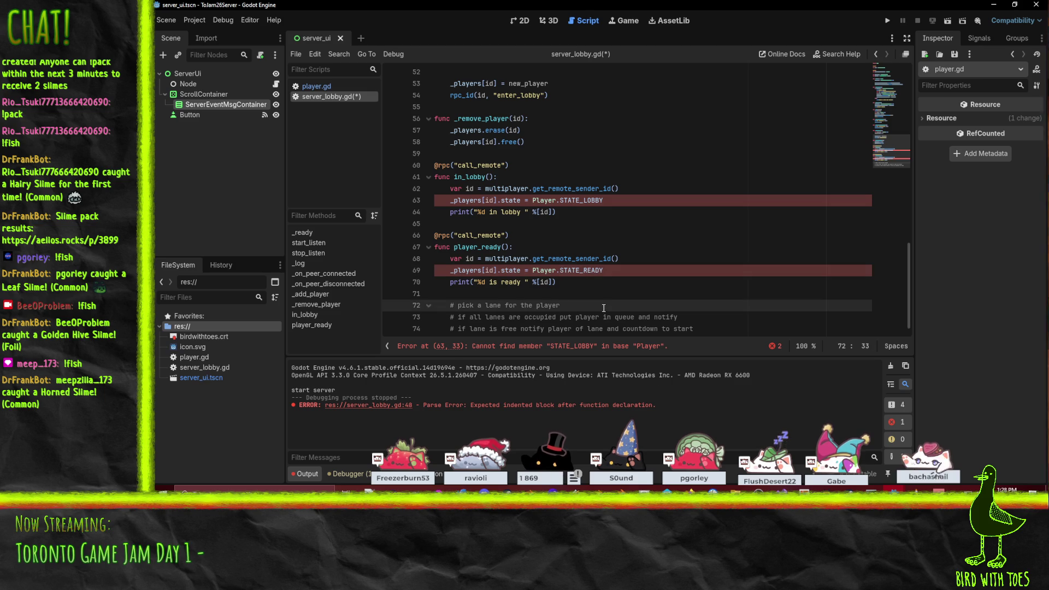
key("ctrl+s")
key("Up")
key("Up")
key("Up")
key("End")
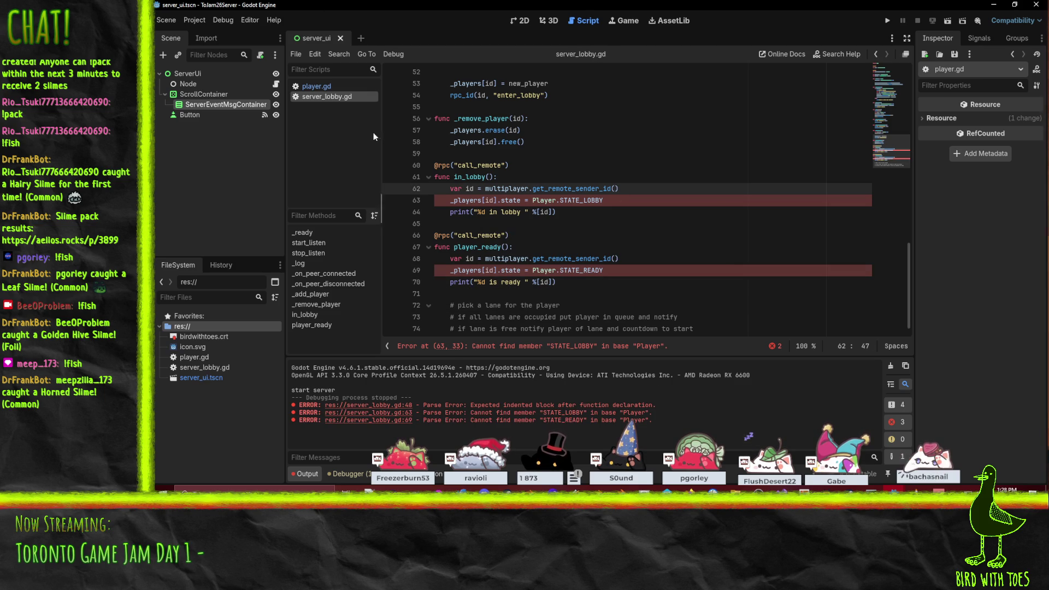
left_click(314, 88)
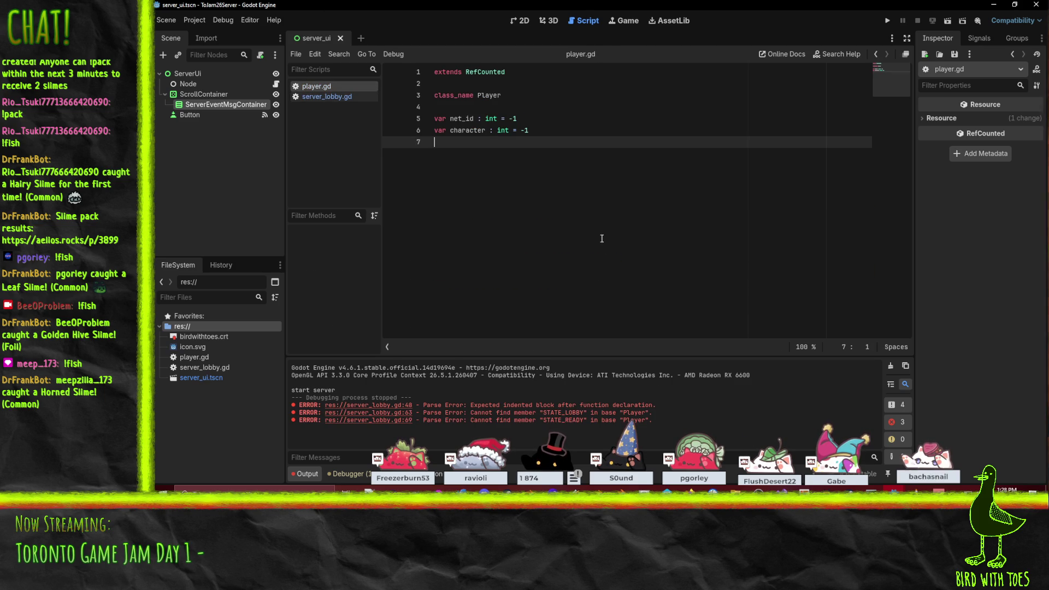
Declare const STATE_LOBBY = 1 and const STATE_READY = 2 on line 5 of player.gd
left_click(717, 117)
type("const STATE_")
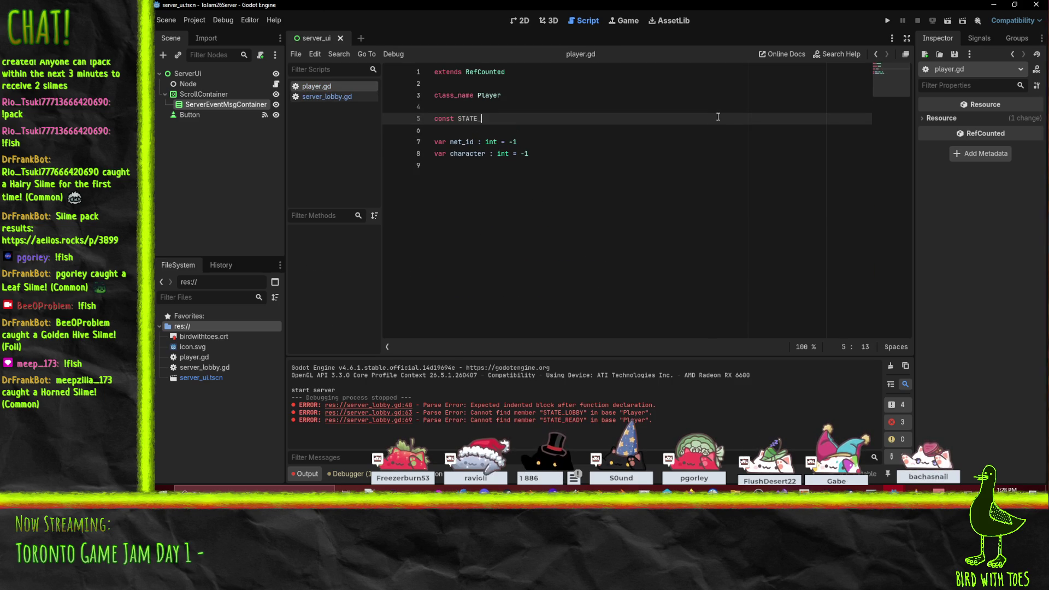
type("LOBBY ")
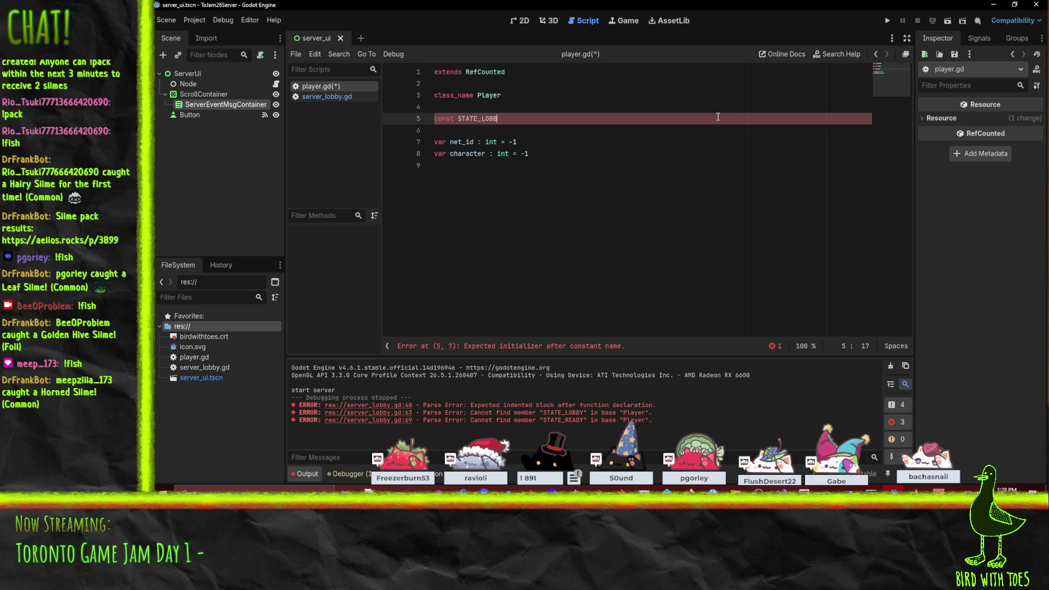
type("= 1")
key("Return")
type("const STATE_READY")
key("Down")
key("Down")
key("Down")
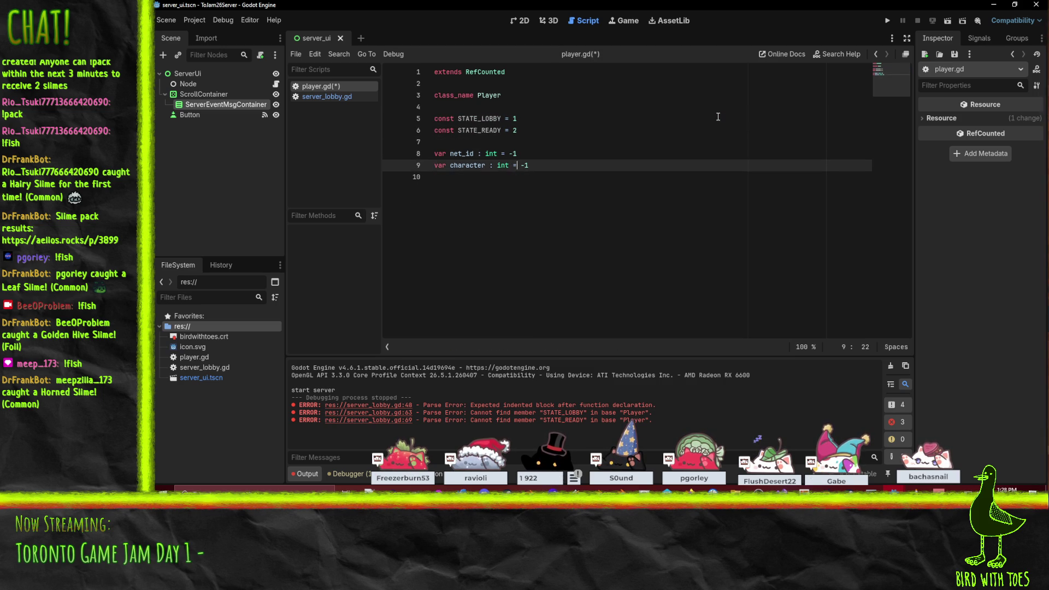